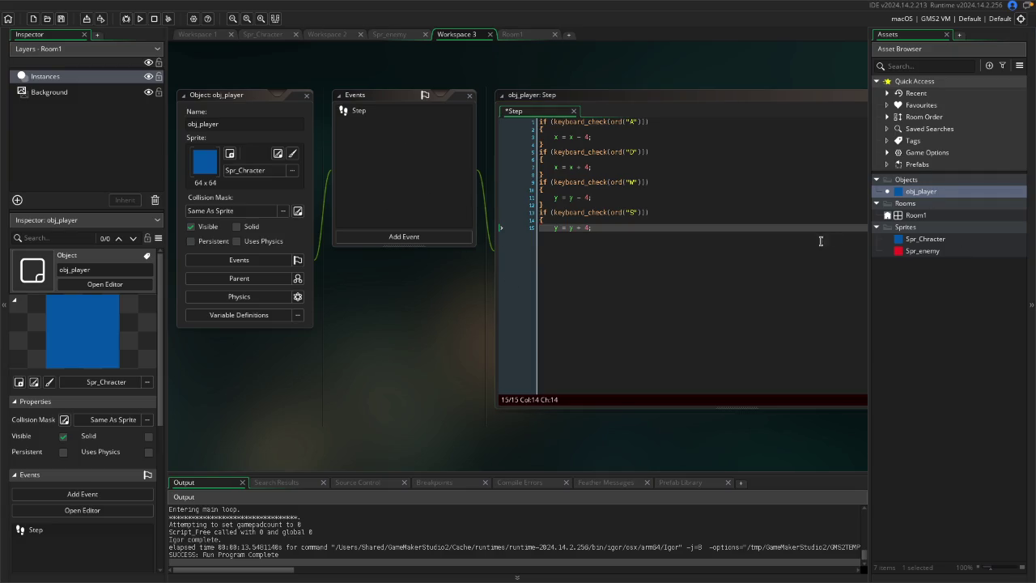
# Preview the Spr_enemy and Spr_Chracter sprites, then return to obj_player's Step code.
pyautogui.click(562, 358)
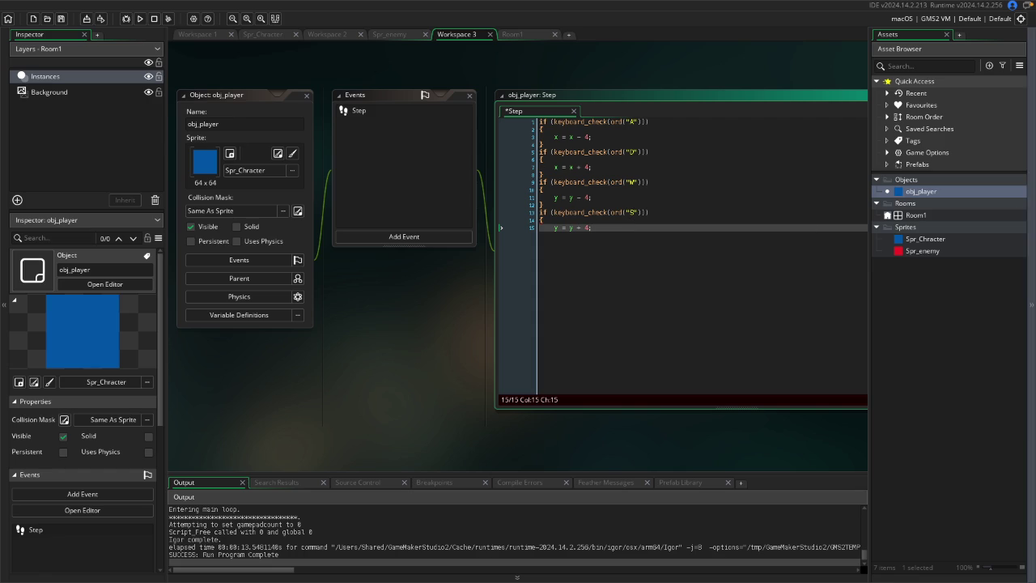
pyautogui.doubleClick(916, 251)
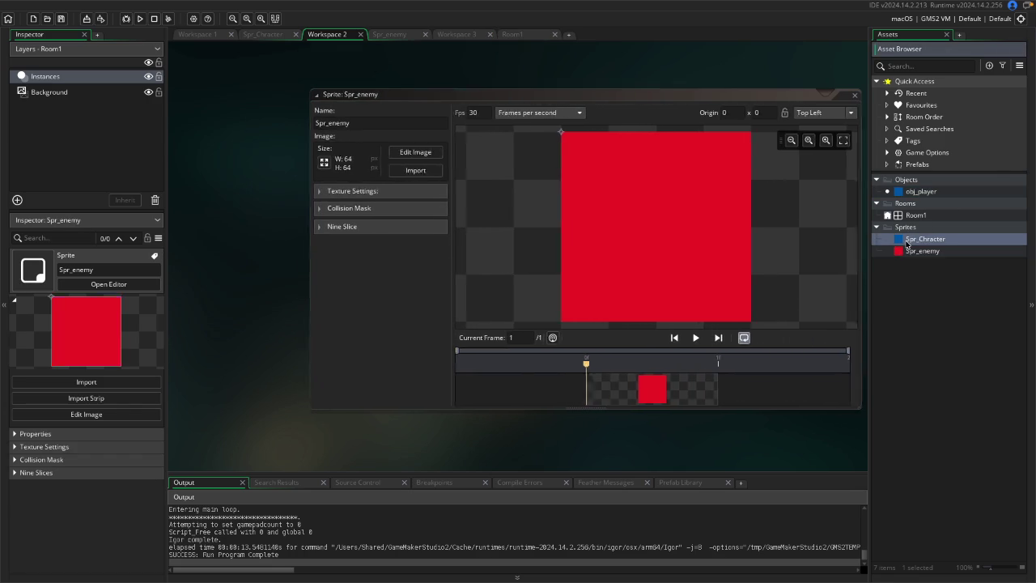
pyautogui.click(915, 239)
pyautogui.doubleClick(914, 191)
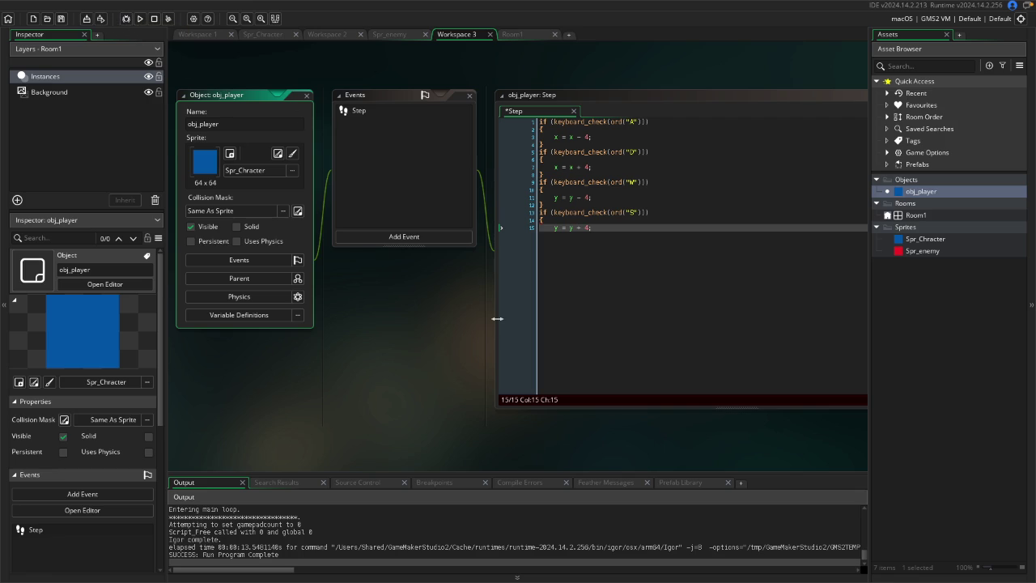
# Run the game to reveal the compile error: line 15 of obj_player's Step expects a closing brace.
pyautogui.click(570, 381)
pyautogui.click(600, 240)
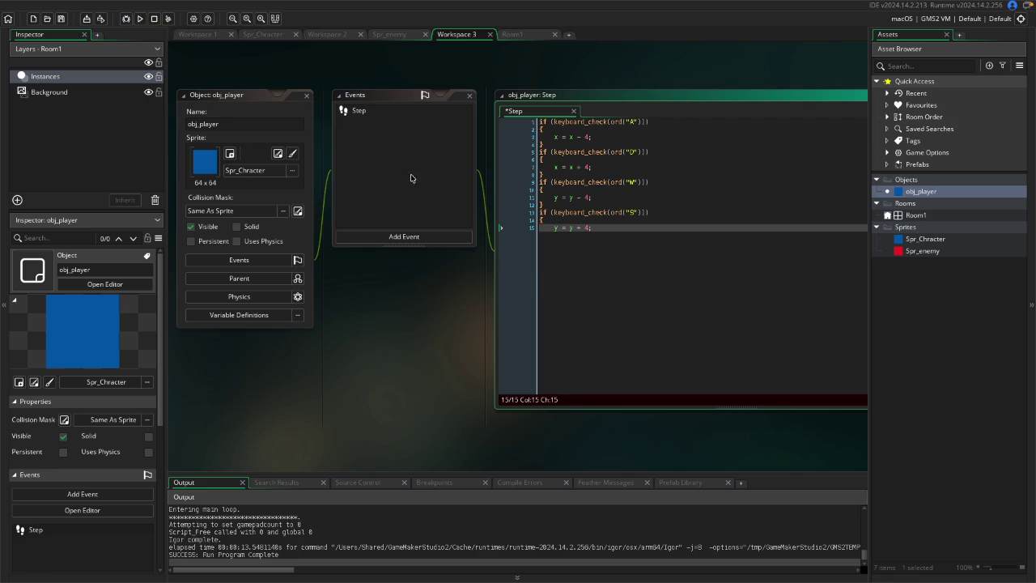
pyautogui.click(143, 18)
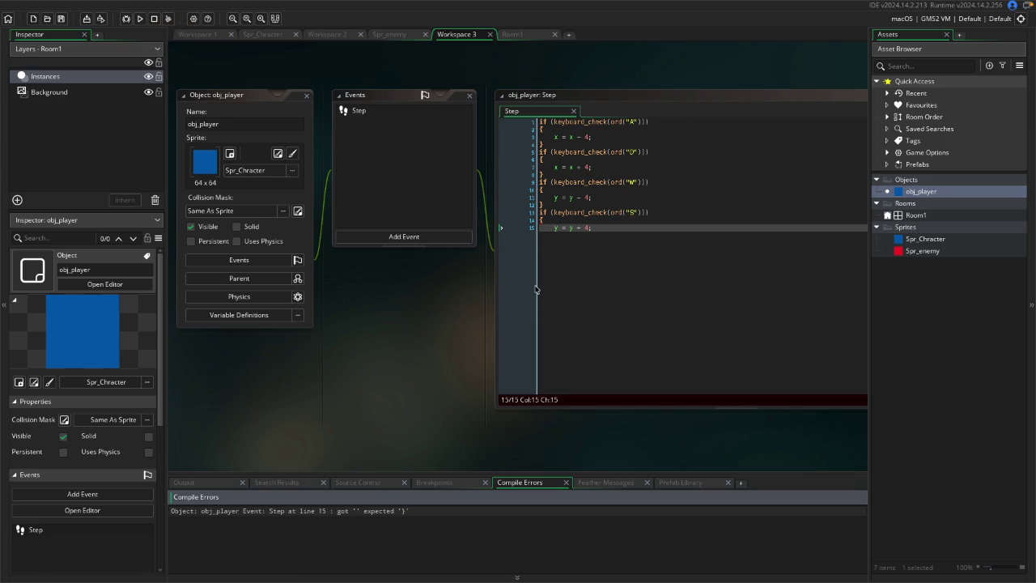
# Add a closing brace on new line 16 of obj_player's Step code and rerun the game.
pyautogui.click(558, 205)
pyautogui.press('Down')
pyautogui.press('Down')
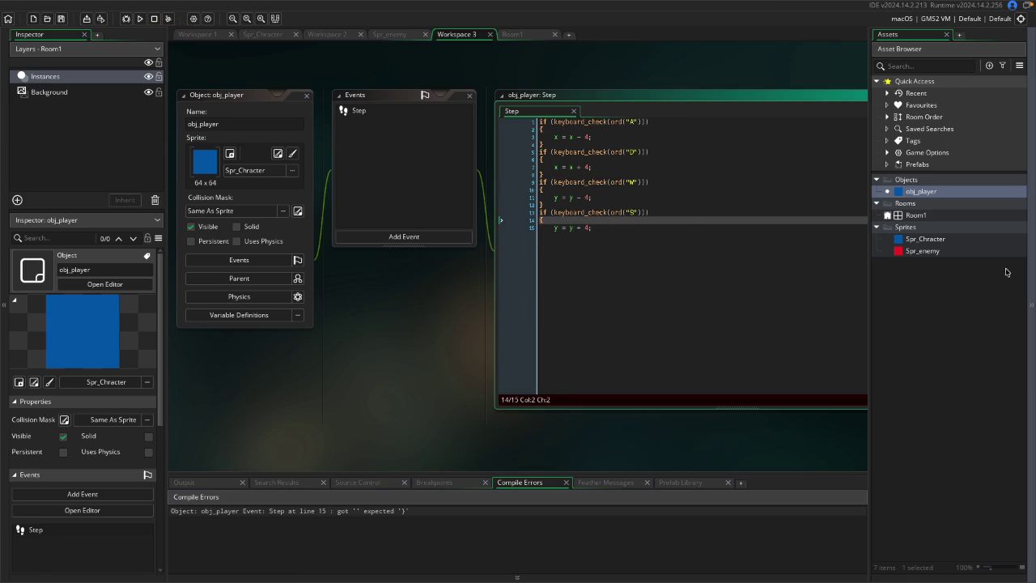
pyautogui.click(606, 227)
pyautogui.press('Return')
pyautogui.write('}')
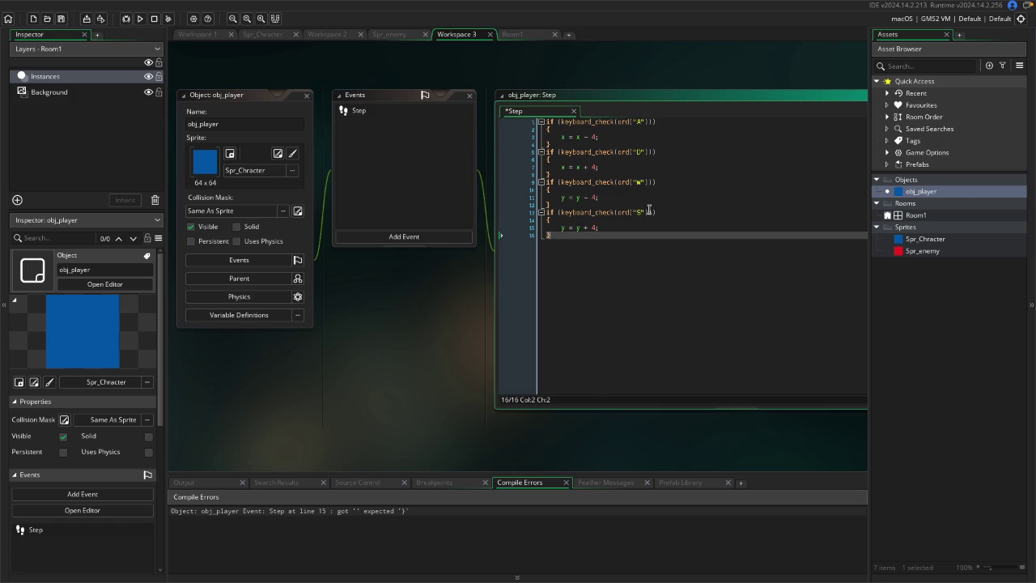
pyautogui.click(139, 18)
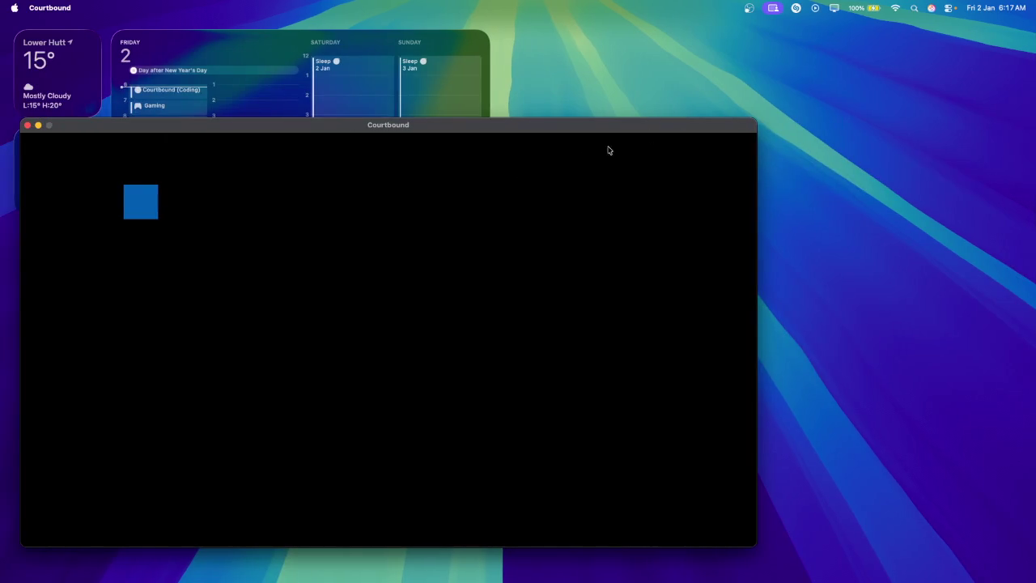
# Move the blue player square in all four directions with the arrow keys.
pyautogui.press('Right')
pyautogui.press('Down')
pyautogui.press('Up')
pyautogui.press('Down')
pyautogui.press('Left')
pyautogui.press('Right')
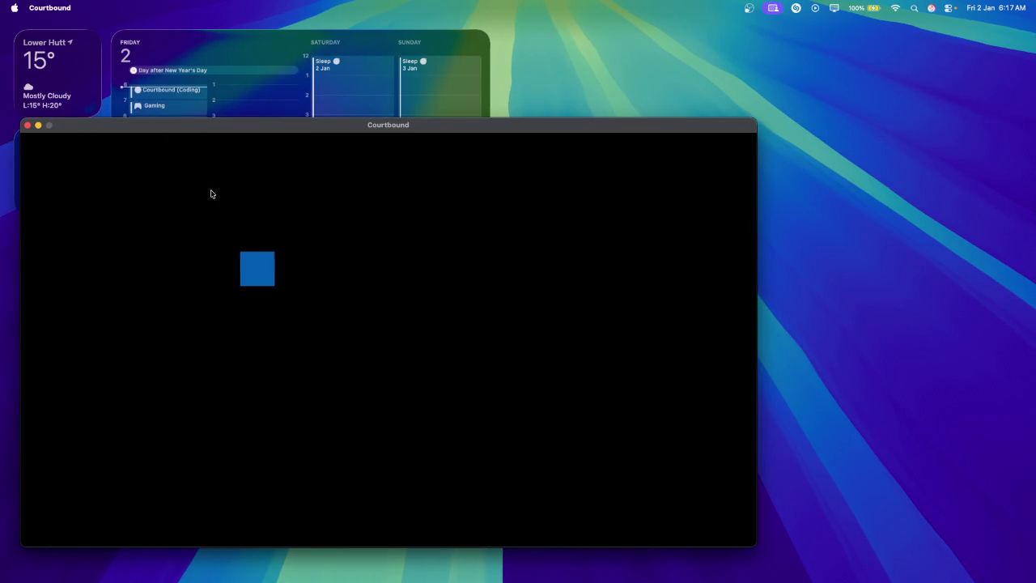
pyautogui.press('Up')
# Minimize the Courtbound game window and switch back to GameMaker.
pyautogui.click(37, 128)
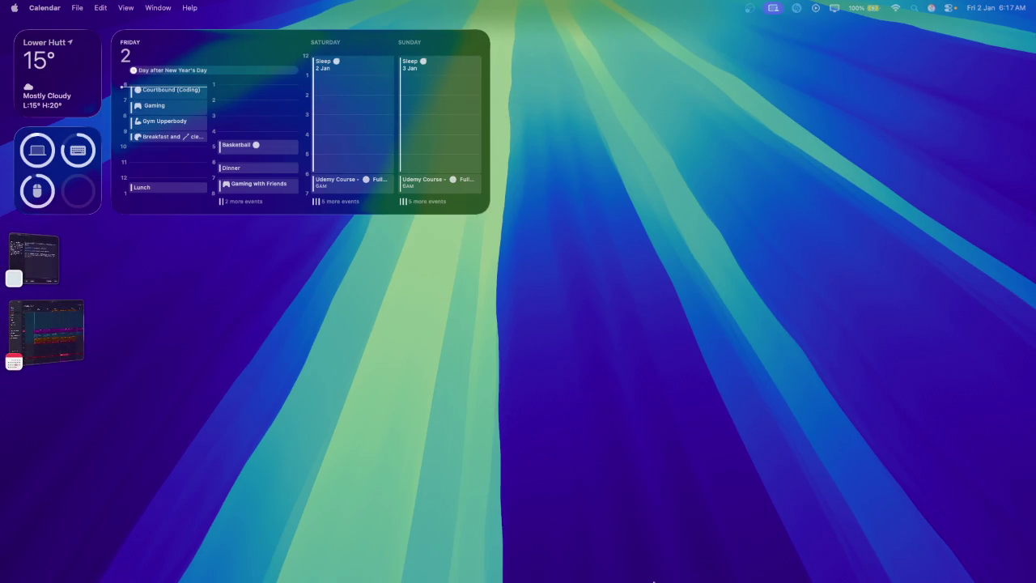
pyautogui.moveTo(615, 570)
pyautogui.click(510, 558)
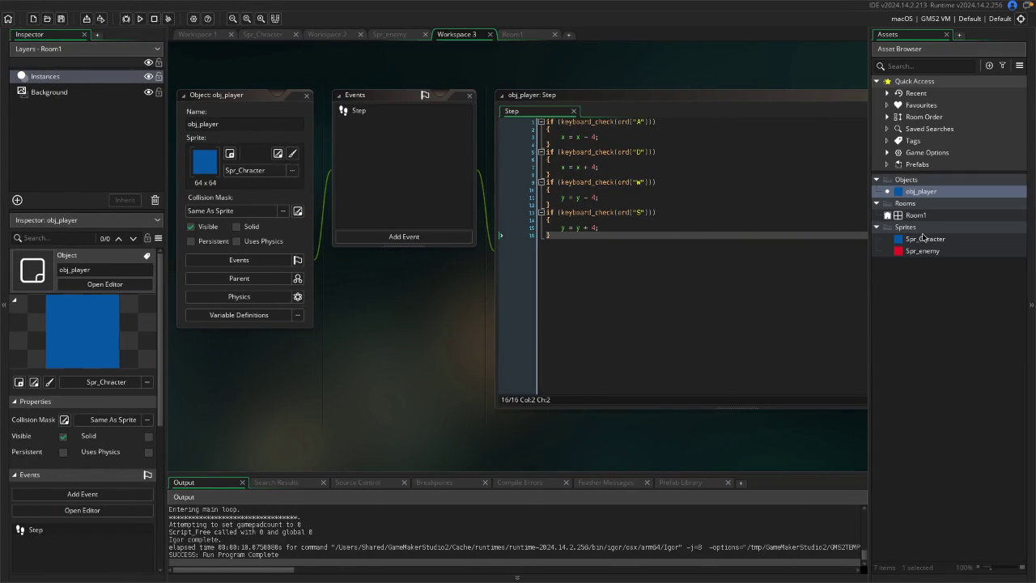
# Create a new object asset from the workspace's right-click Assets menu.
pyautogui.rightClick(591, 320)
pyautogui.rightClick(387, 367)
pyautogui.moveTo(401, 372)
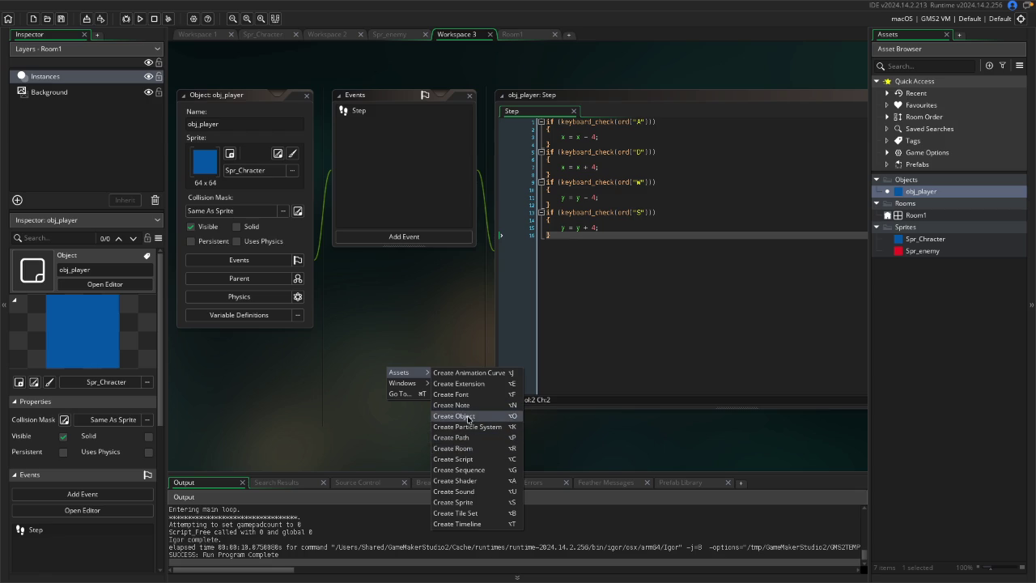
pyautogui.click(702, 423)
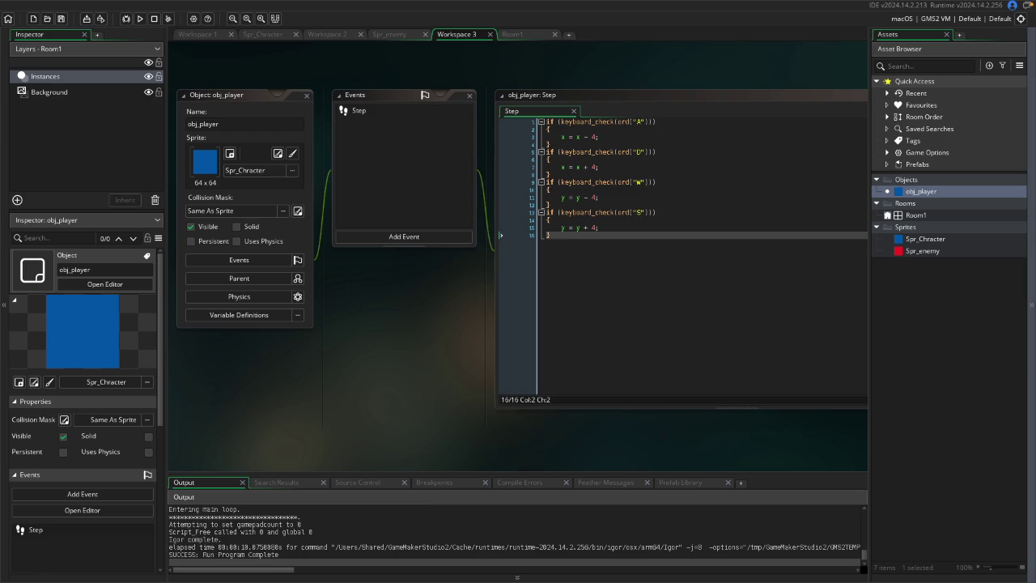
pyautogui.rightClick(364, 424)
pyautogui.moveTo(382, 429)
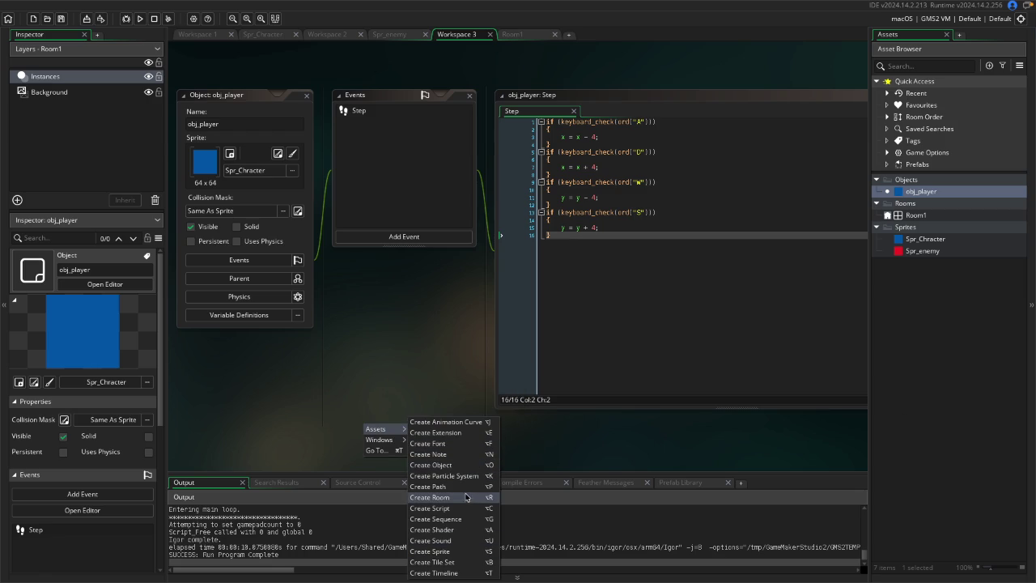
pyautogui.click(465, 465)
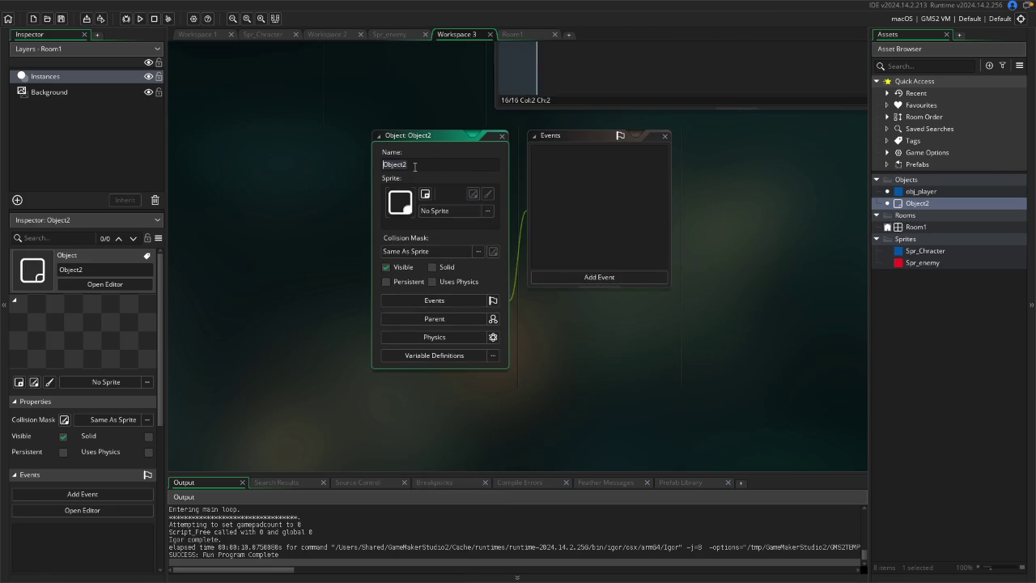
# Name the object obj_Enemy and assign it the Spr_enemy sprite.
pyautogui.press('BackSpace')
pyautogui.write('_Enemy')
pyautogui.click(458, 211)
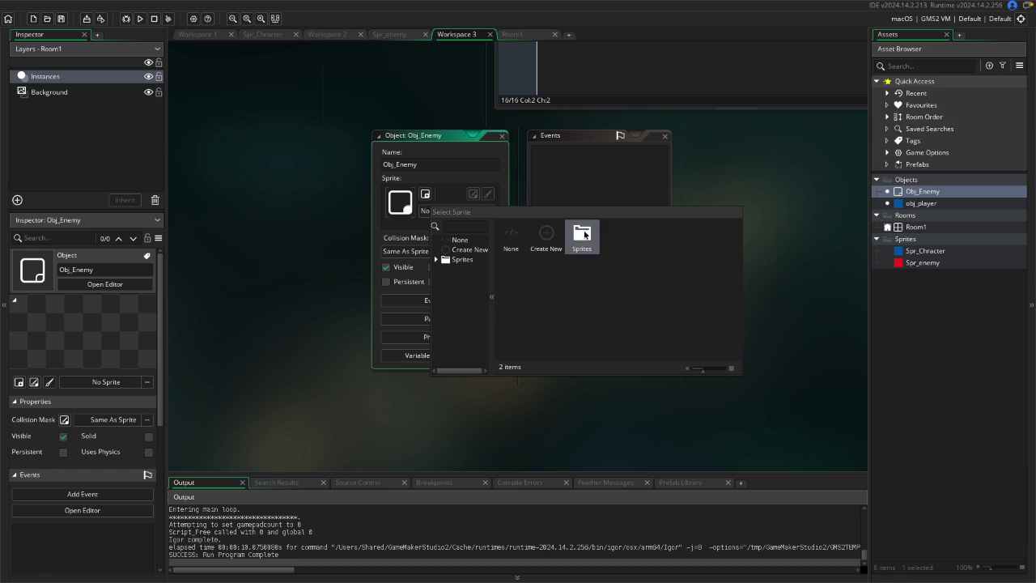
pyautogui.click(573, 247)
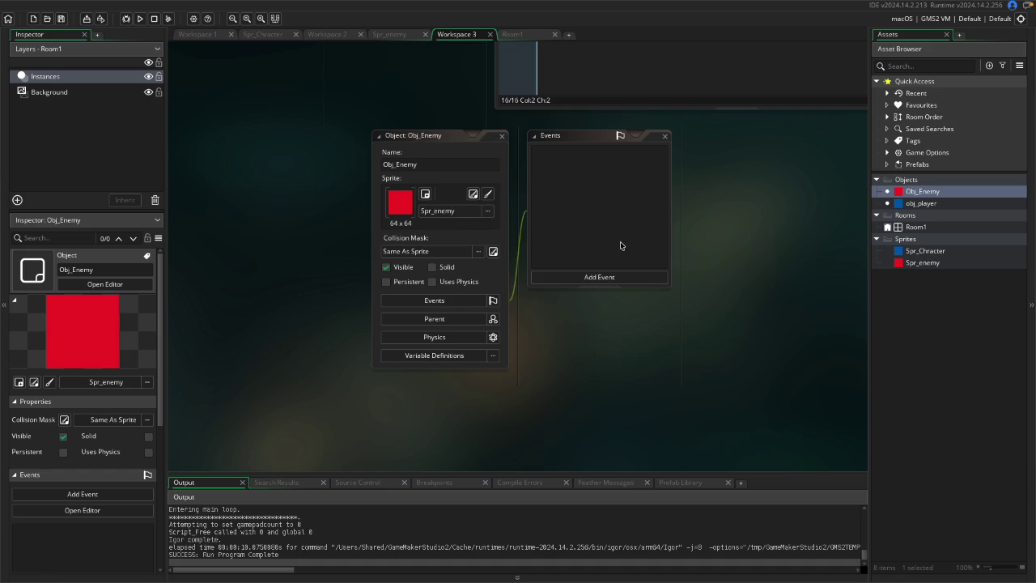
pyautogui.click(394, 164)
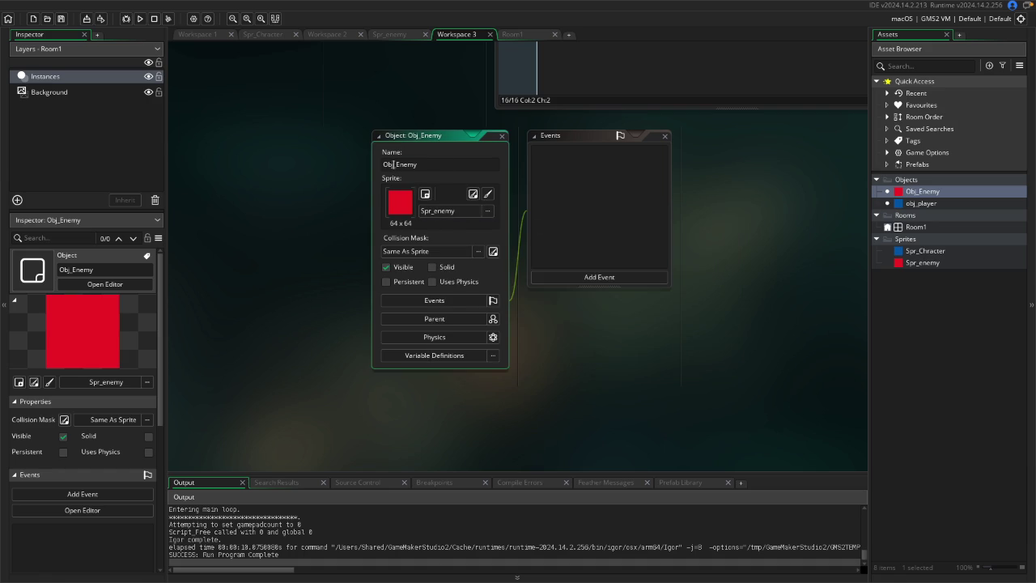
pyautogui.hotkey('ctrl', 'a')
pyautogui.write('obj_Enemy')
pyautogui.press('Return')
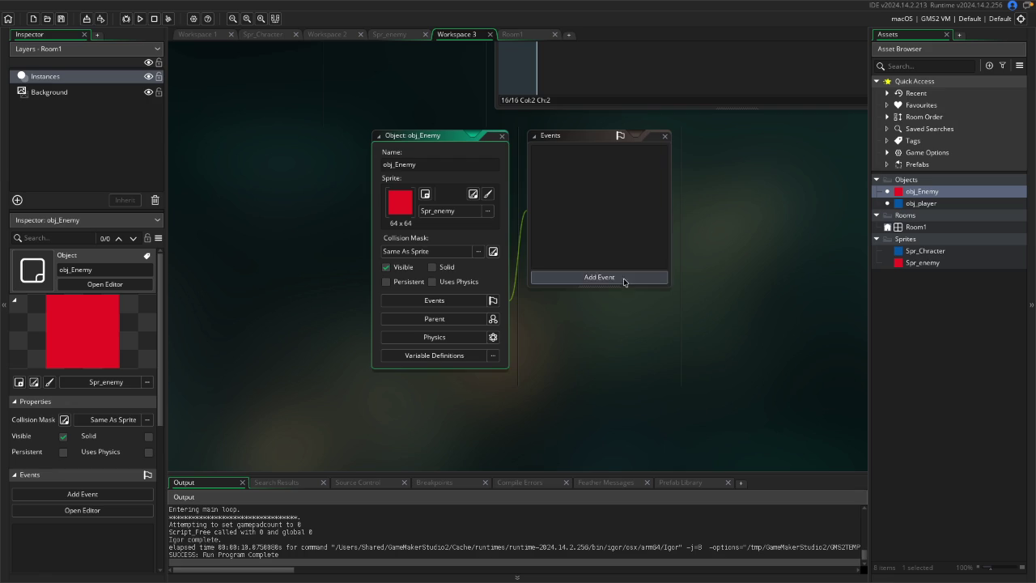
pyautogui.click(624, 277)
pyautogui.click(715, 215)
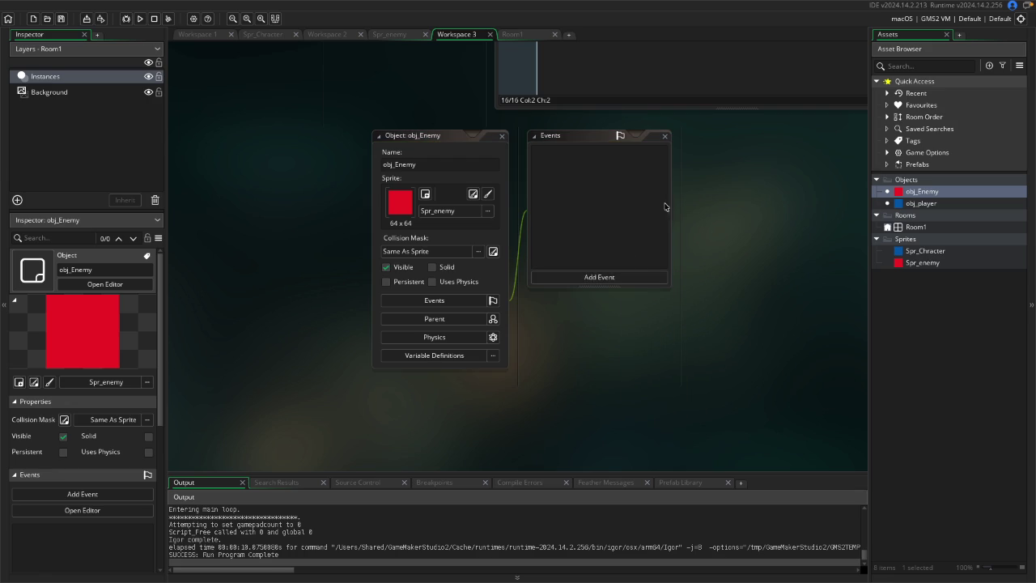
# Add a GML Code Step event to obj_Enemy and erase its default code.
pyautogui.moveTo(456, 143); pyautogui.dragTo(317, 146)
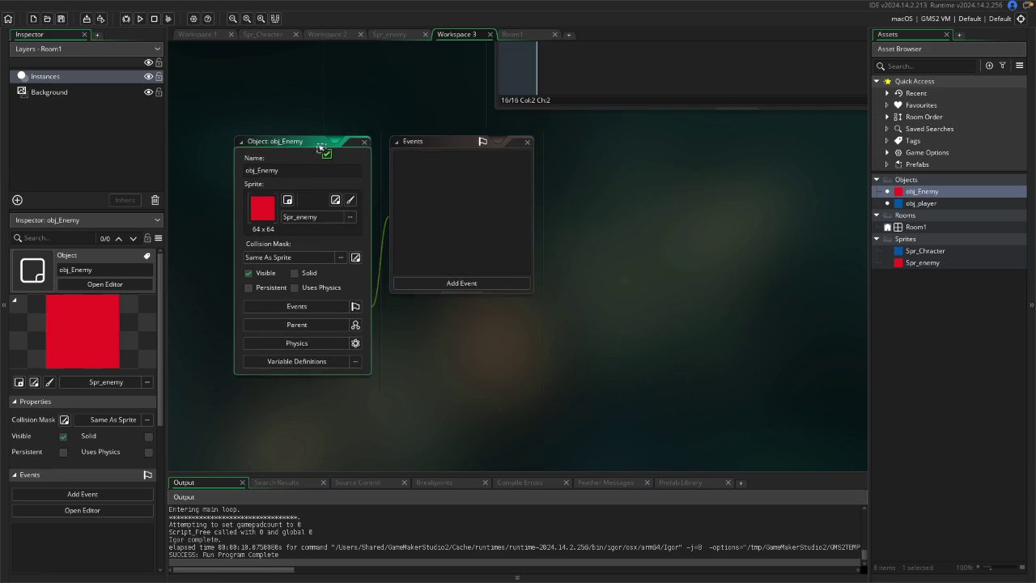
pyautogui.click(473, 281)
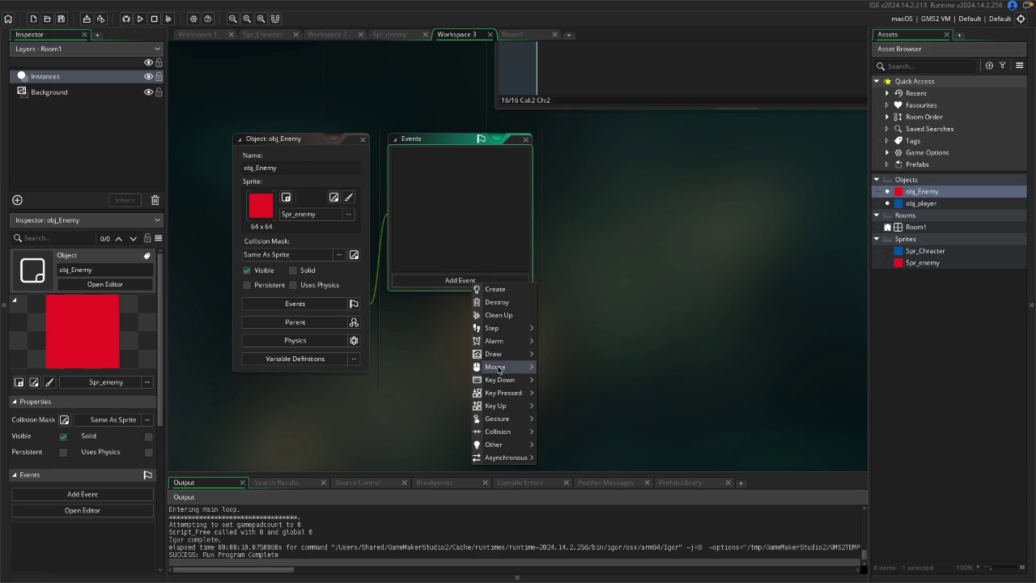
pyautogui.moveTo(532, 328)
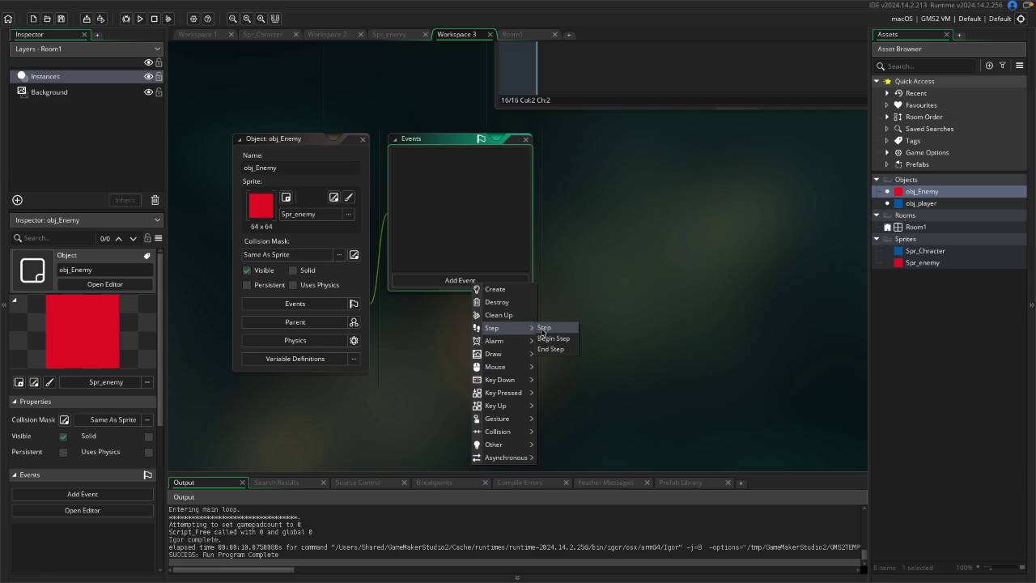
pyautogui.click(543, 328)
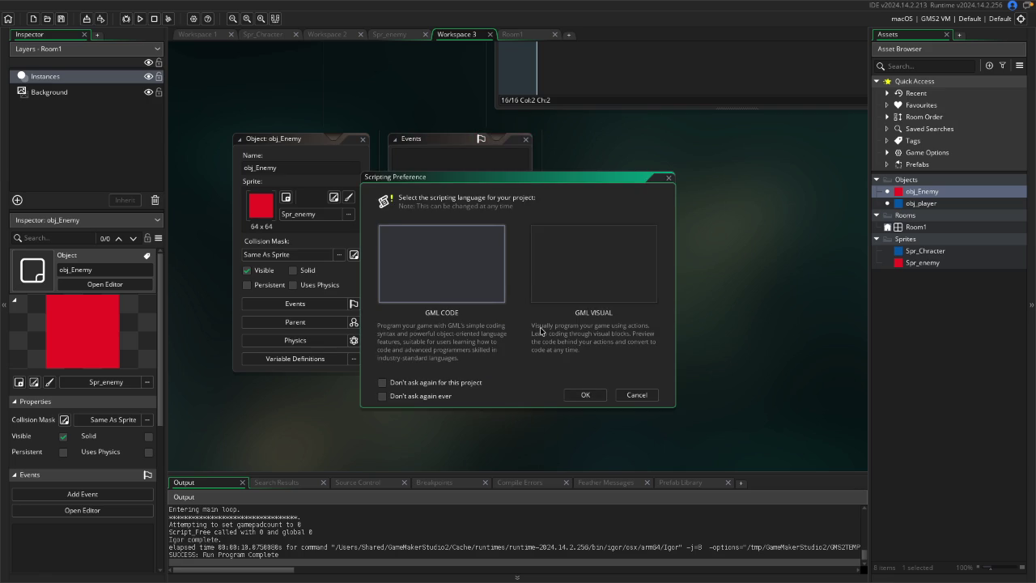
pyautogui.click(591, 402)
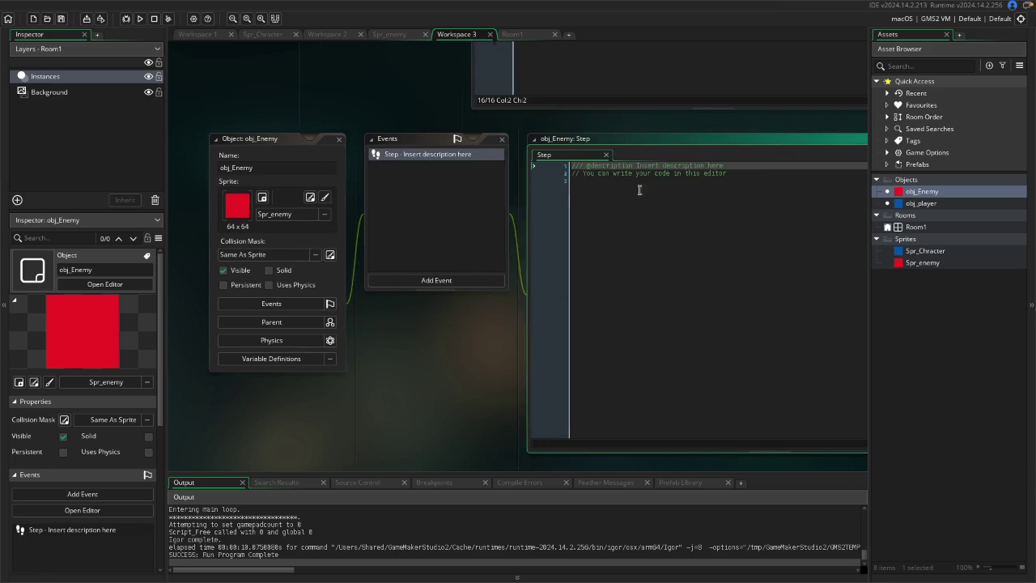
pyautogui.press('super+a')
pyautogui.press('BackSpace')
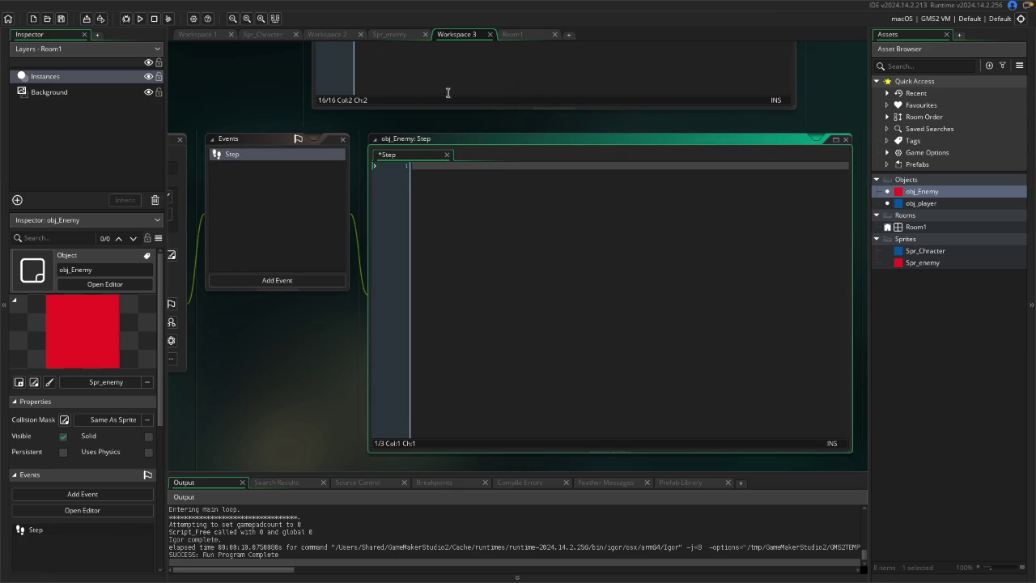
# Add a Begin Step event to obj_Enemy using GML Visual scripting.
pyautogui.click(284, 195)
pyautogui.click(294, 279)
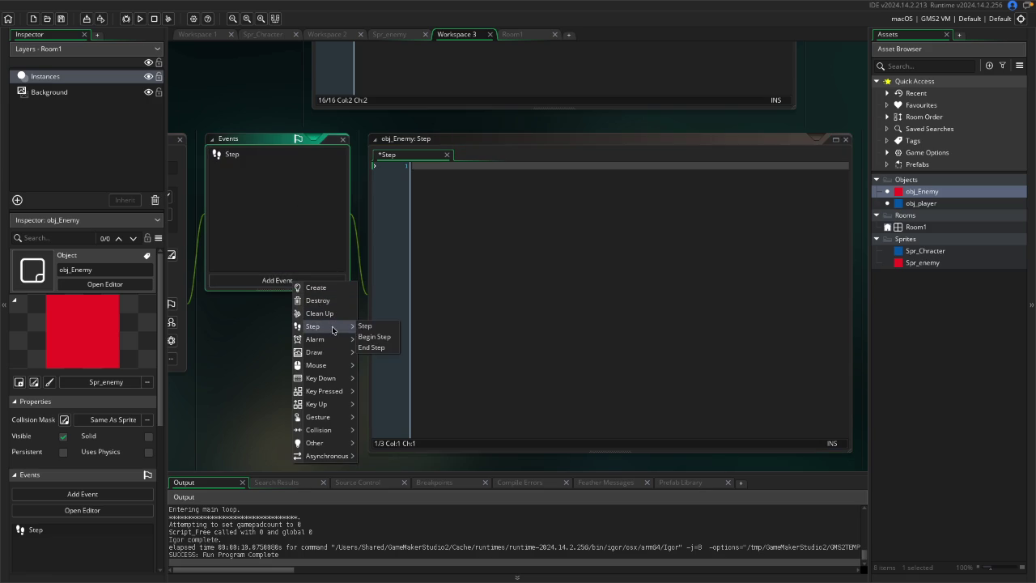
pyautogui.click(361, 325)
pyautogui.click(299, 280)
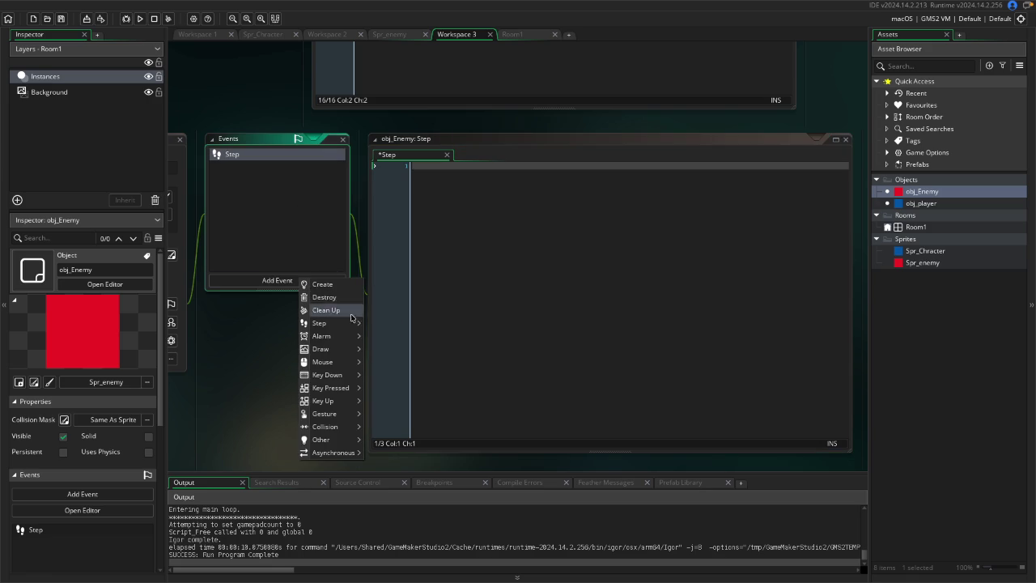
pyautogui.click(368, 335)
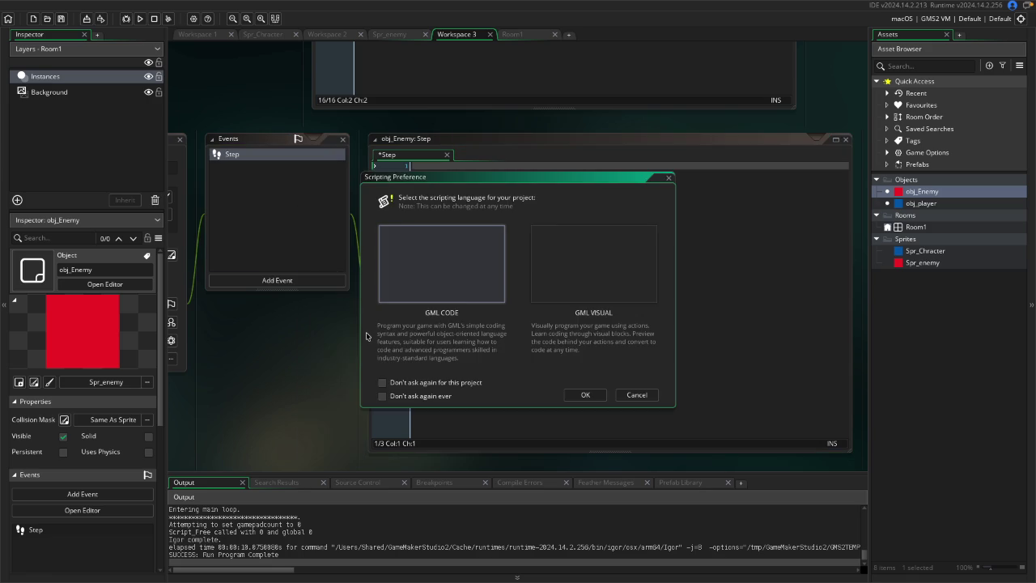
pyautogui.click(541, 296)
pyautogui.click(585, 394)
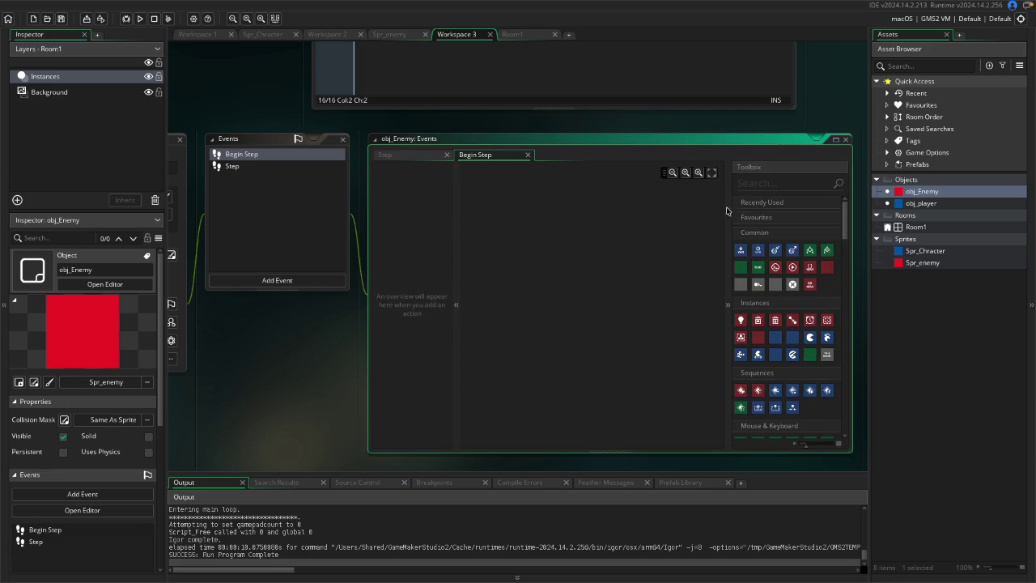
# Add a Set Speed action to Begin Step, keeping the type as Direction.
pyautogui.scroll(-1, 761, 328)
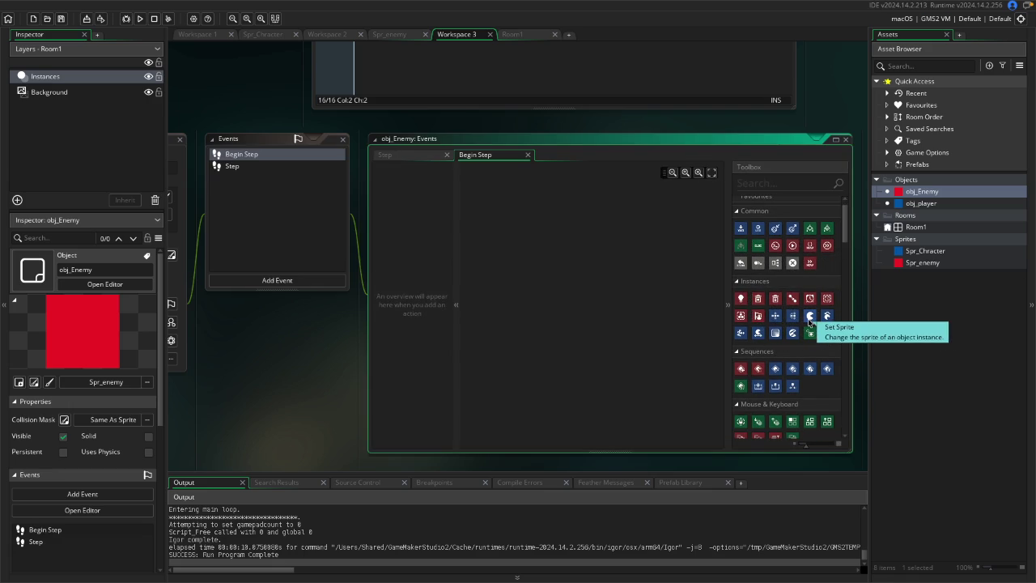
pyautogui.scroll(-4, 801, 324)
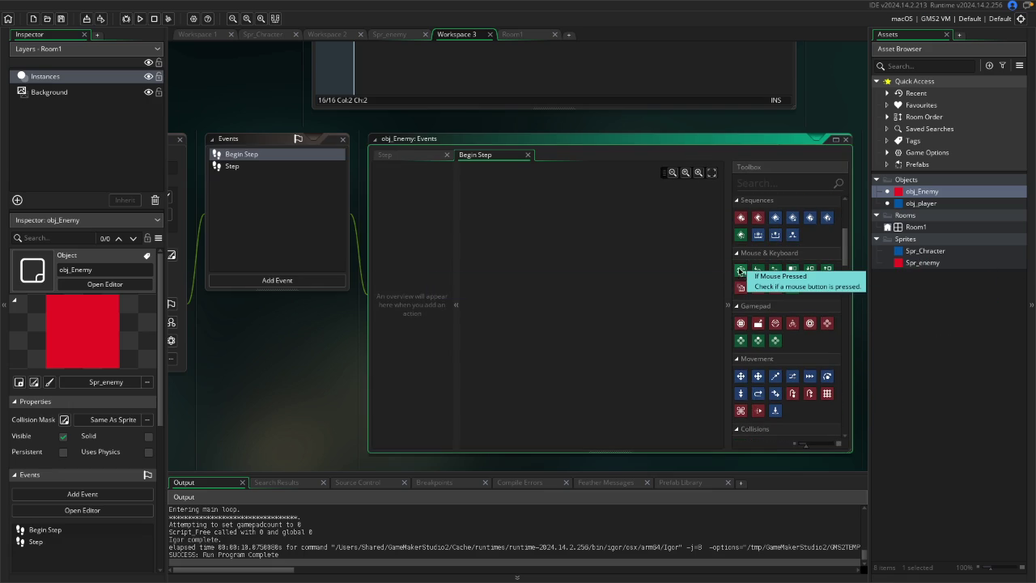
pyautogui.scroll(-1, 775, 251)
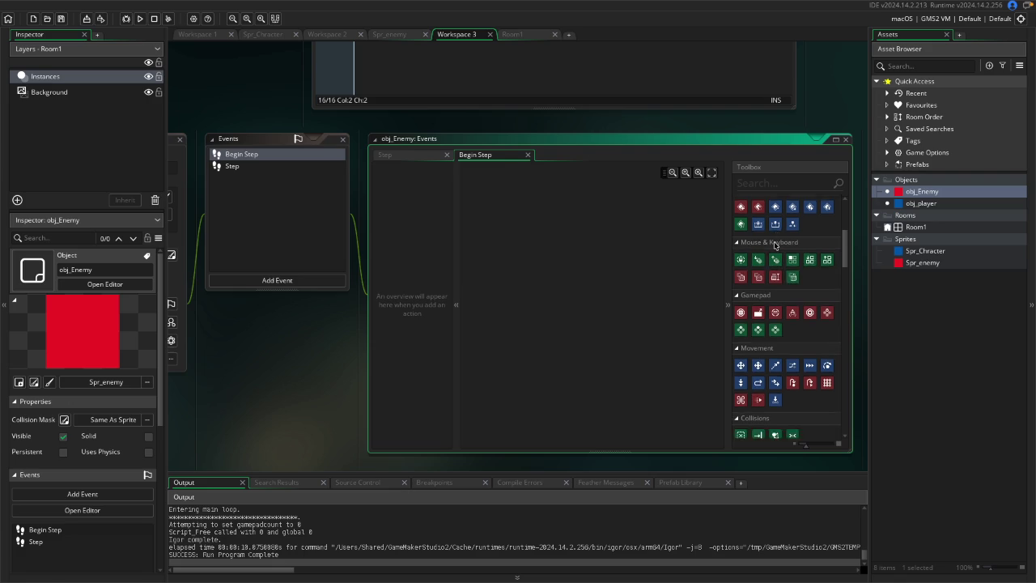
pyautogui.scroll(-3, 775, 247)
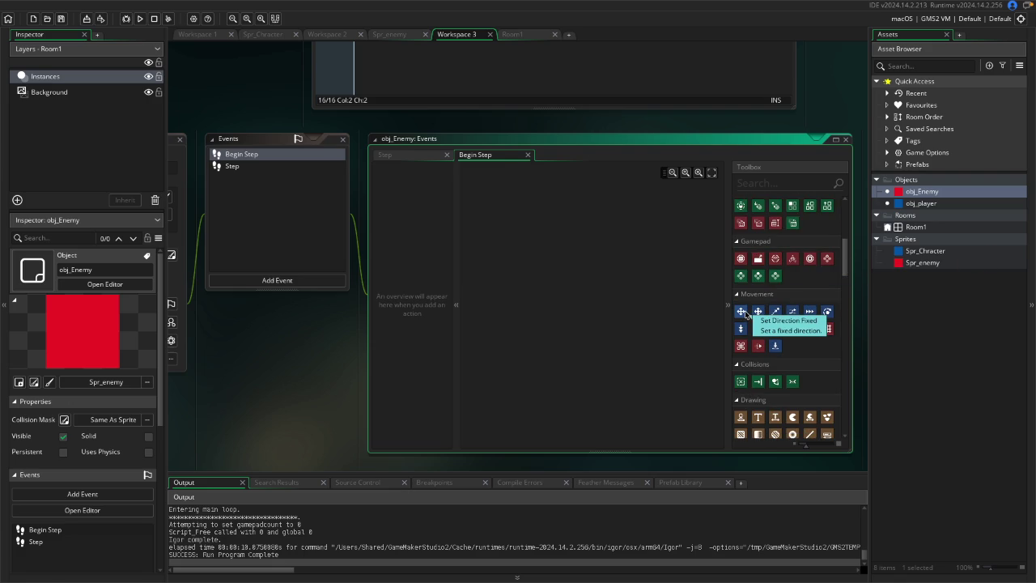
pyautogui.moveTo(808, 312)
pyautogui.mouseDown()
pyautogui.moveTo(543, 220)
pyautogui.moveTo(571, 243)
pyautogui.mouseUp()
pyautogui.click(619, 281)
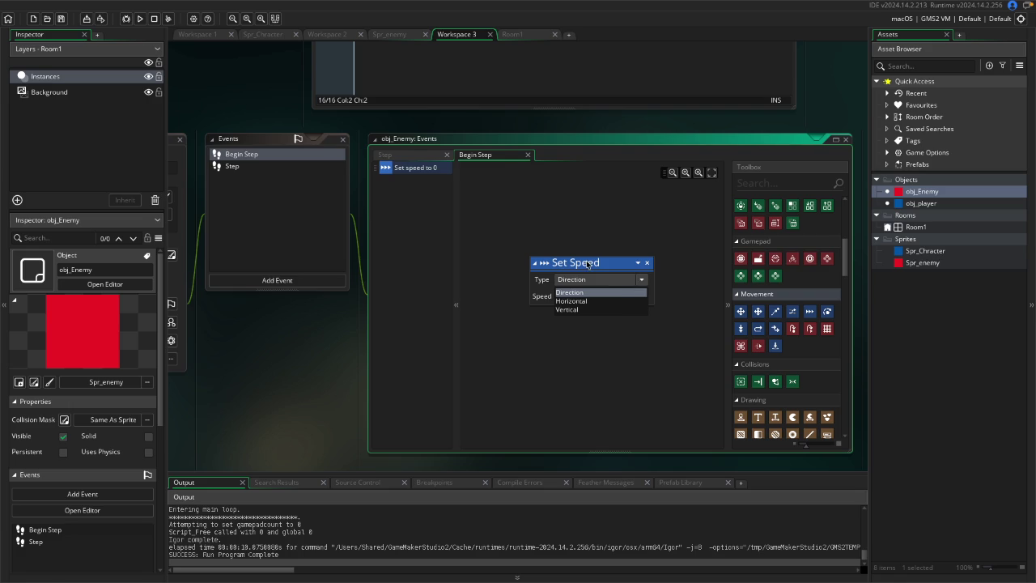
pyautogui.click(574, 293)
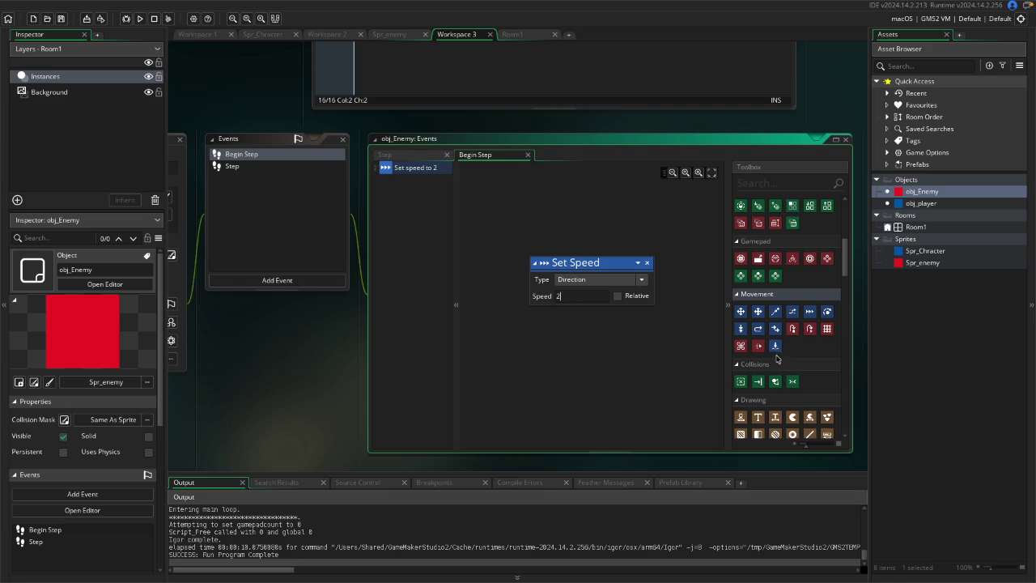
# Search actions for 'move', add a Jump To Point action, then delete it.
pyautogui.moveTo(774, 315)
pyautogui.mouseDown()
pyautogui.moveTo(738, 368)
pyautogui.moveTo(562, 364)
pyautogui.moveTo(773, 340)
pyautogui.mouseUp()
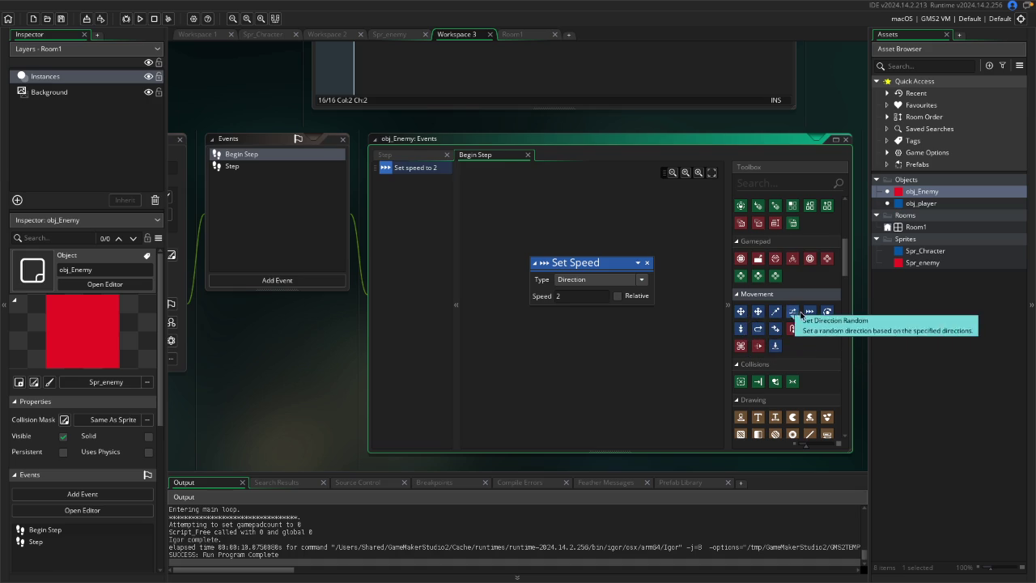
pyautogui.scroll(-5, 806, 307)
pyautogui.click(768, 179)
pyautogui.write('move')
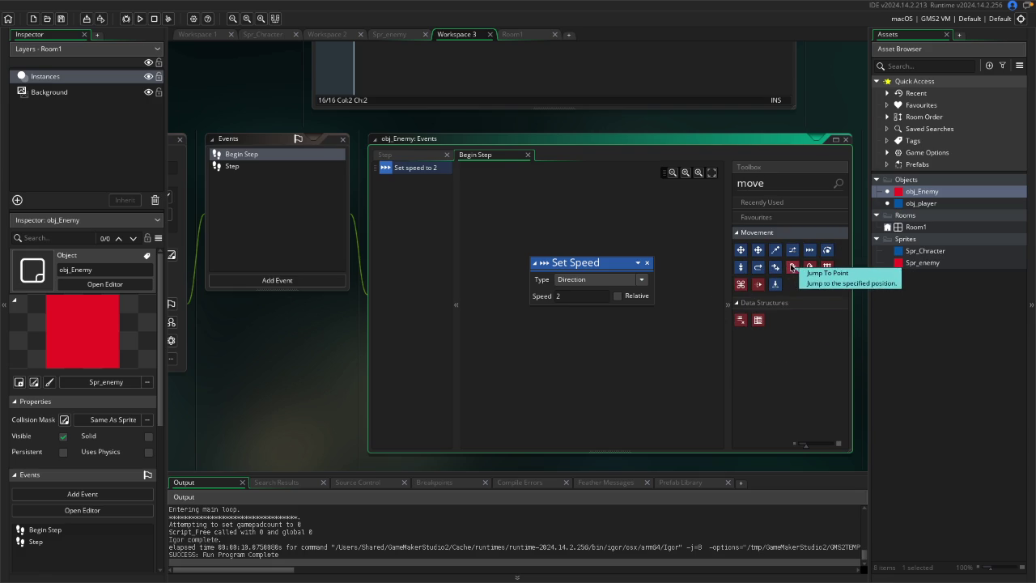
pyautogui.moveTo(791, 268)
pyautogui.mouseDown()
pyautogui.moveTo(620, 334)
pyautogui.moveTo(541, 340)
pyautogui.mouseUp()
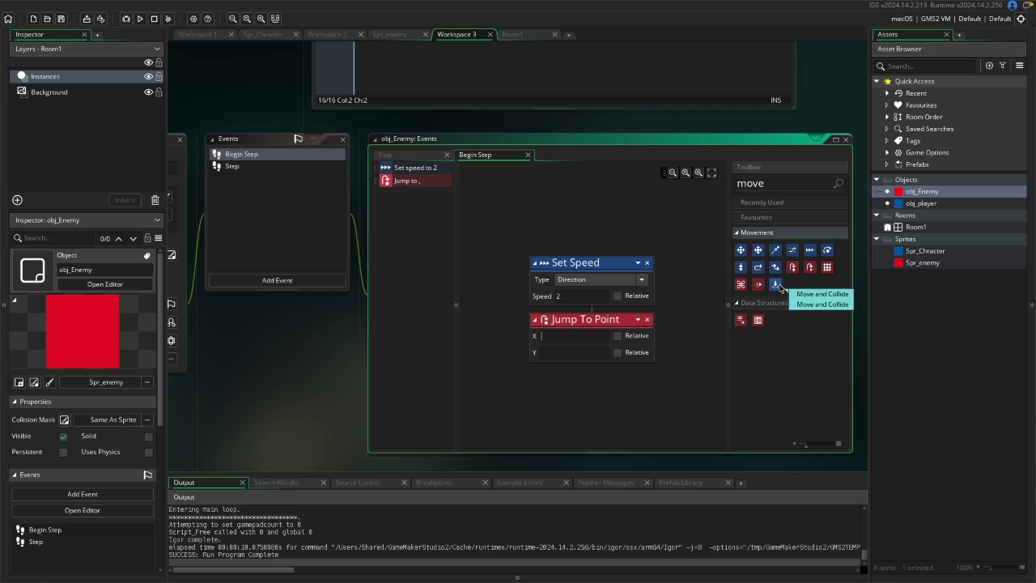
pyautogui.click(647, 319)
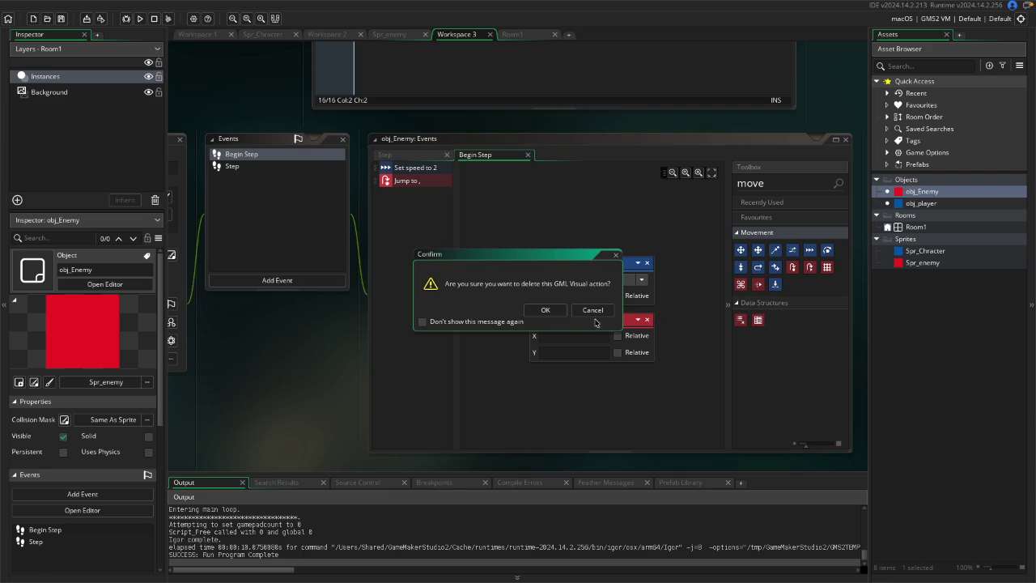
pyautogui.click(536, 312)
# Try fixed-direction and variable-direction actions below Set Speed, deleting each one.
pyautogui.moveTo(757, 267)
pyautogui.mouseDown()
pyautogui.moveTo(753, 321)
pyautogui.moveTo(539, 357)
pyautogui.moveTo(541, 324)
pyautogui.moveTo(566, 289)
pyautogui.mouseUp()
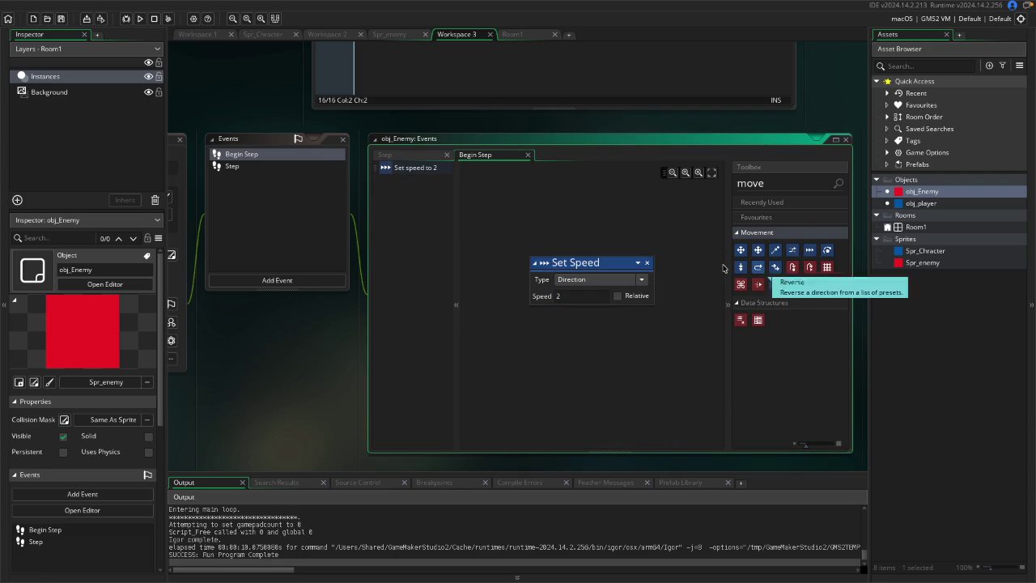
pyautogui.moveTo(740, 253); pyautogui.dragTo(538, 319)
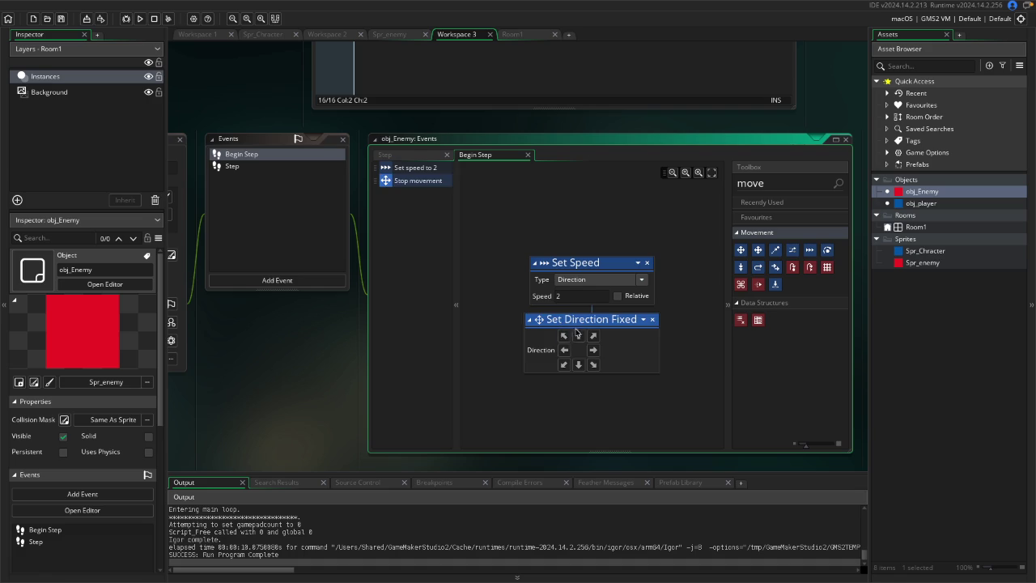
pyautogui.click(579, 337)
pyautogui.click(654, 323)
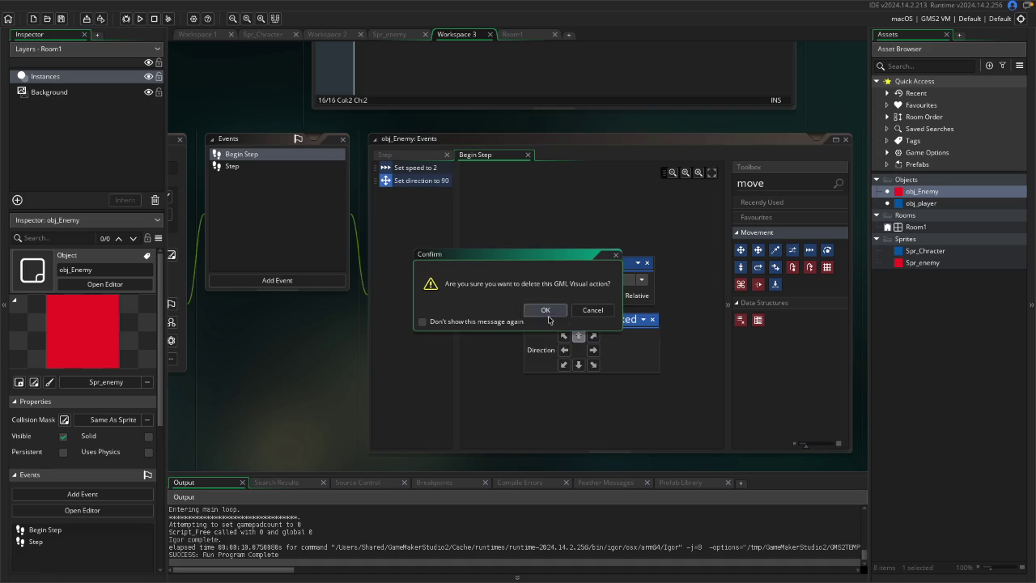
pyautogui.click(635, 273)
pyautogui.moveTo(758, 251)
pyautogui.mouseDown()
pyautogui.moveTo(539, 365)
pyautogui.moveTo(533, 337)
pyautogui.mouseUp()
pyautogui.click(659, 320)
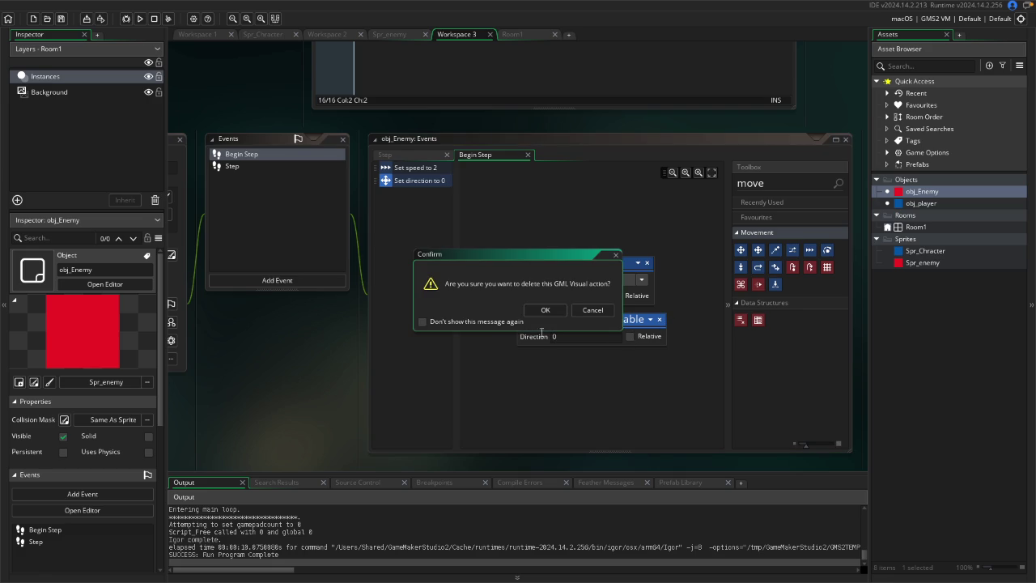
pyautogui.click(543, 314)
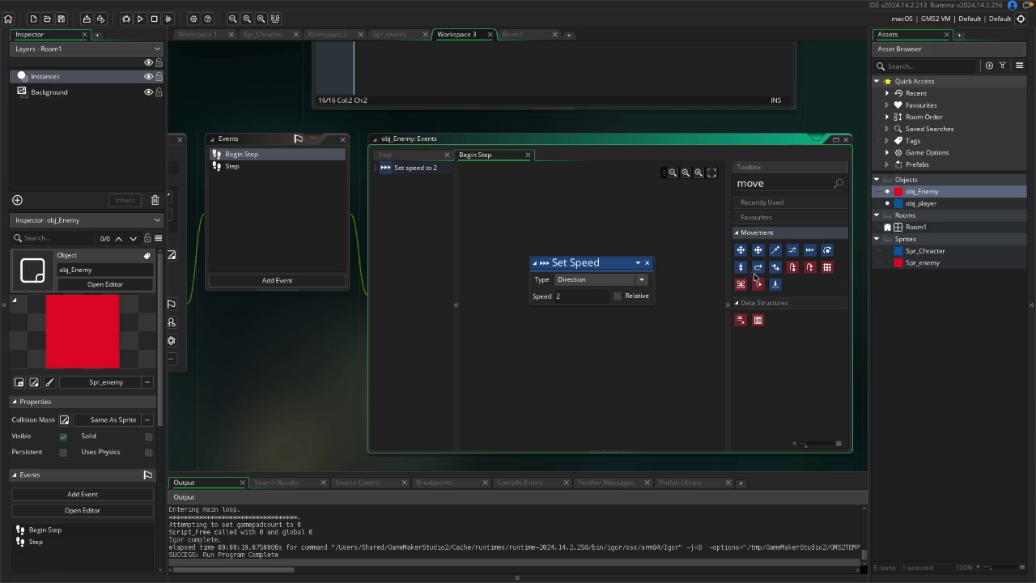
pyautogui.doubleClick(808, 187)
# Clear the action search and browse through all Toolbox categories.
pyautogui.press('BackSpace')
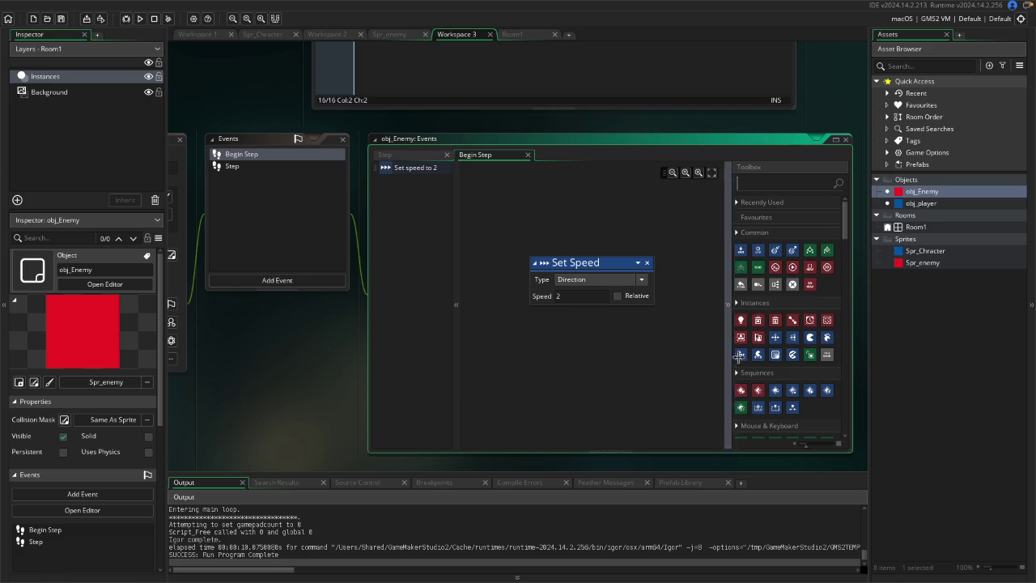
pyautogui.scroll(-5, 741, 356)
pyautogui.scroll(-3, 741, 359)
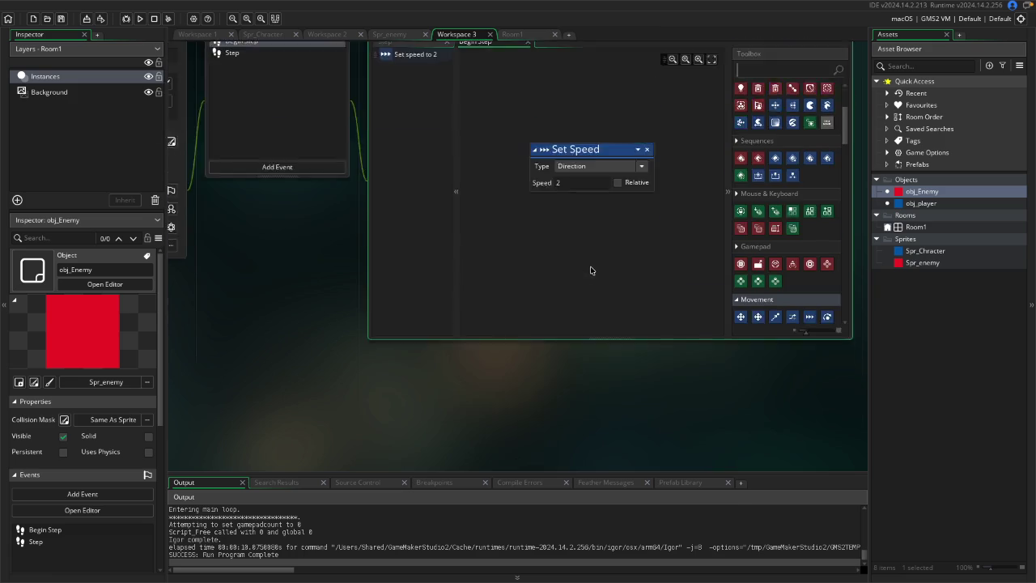
pyautogui.scroll(3, 591, 270)
pyautogui.scroll(-5, 777, 340)
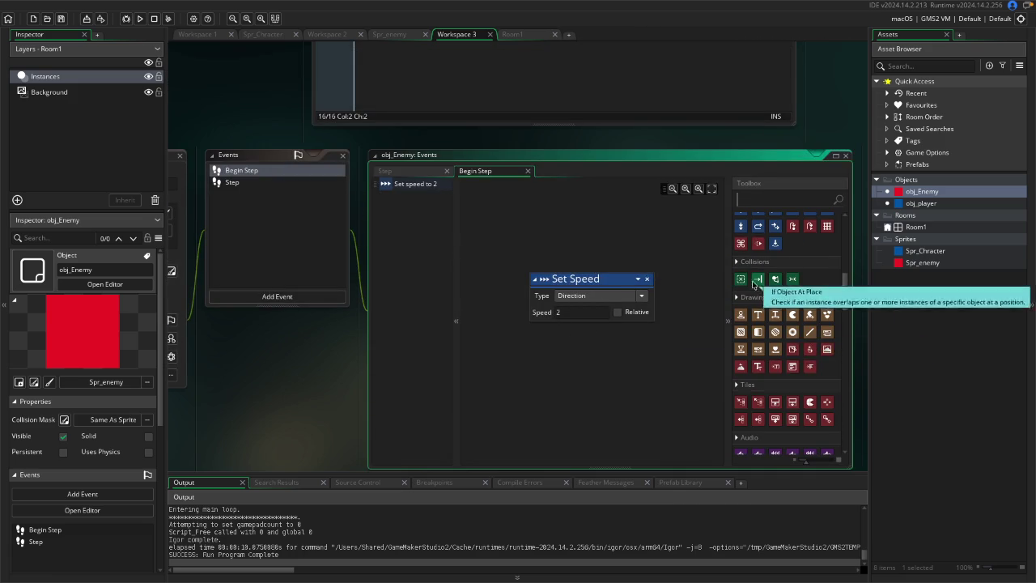
pyautogui.scroll(-5, 757, 286)
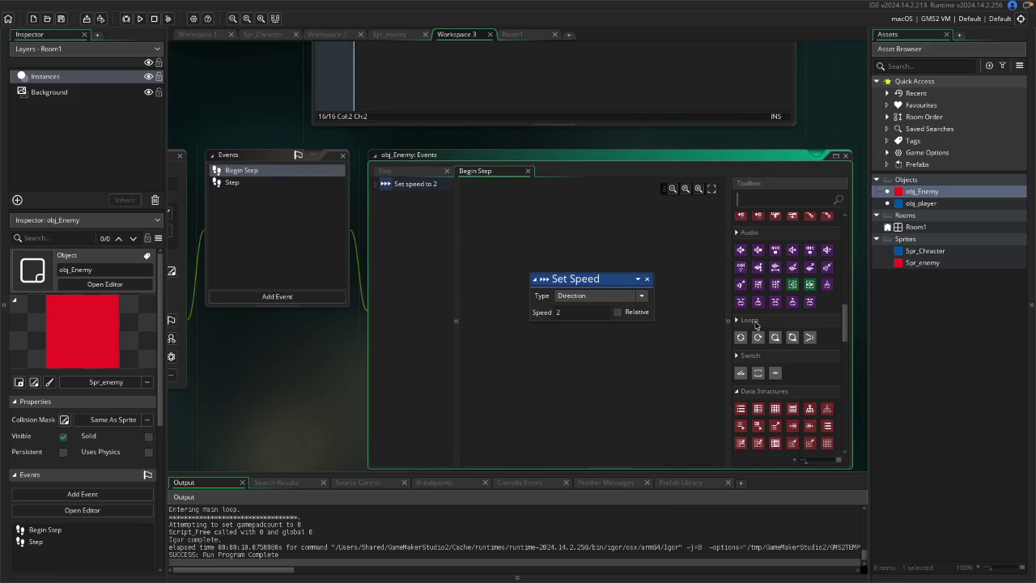
pyautogui.scroll(-5, 757, 331)
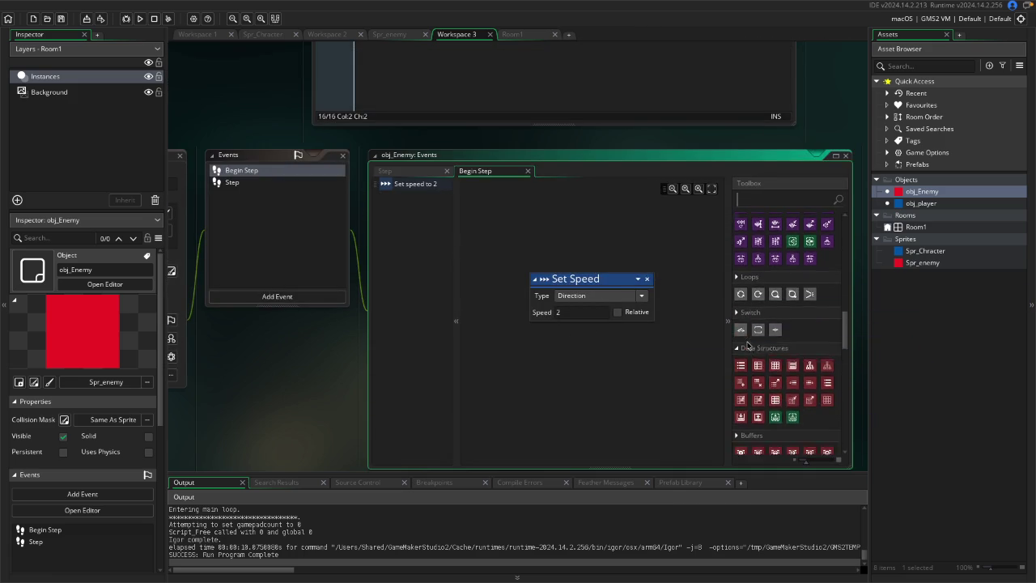
pyautogui.scroll(-4, 761, 364)
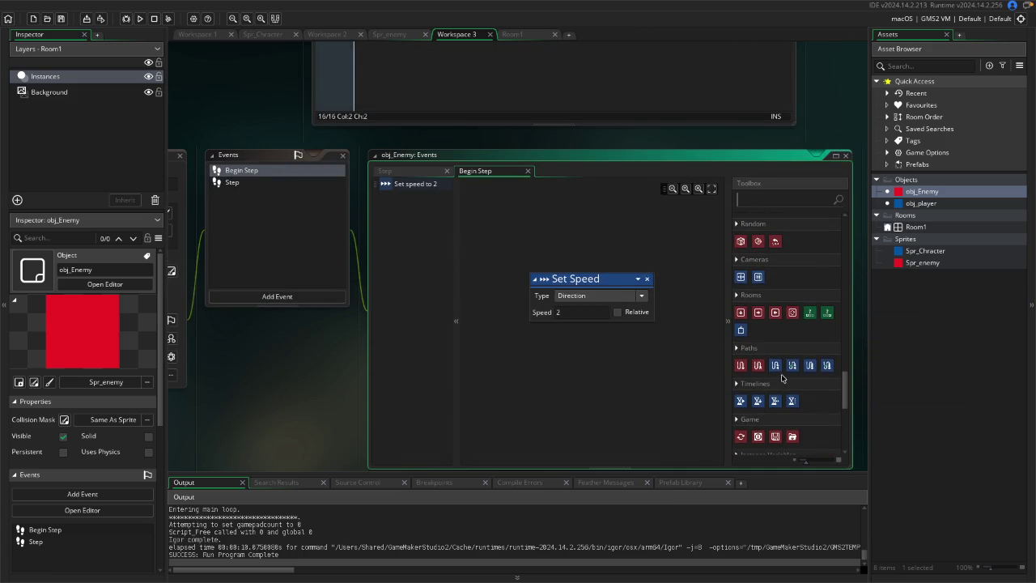
pyautogui.scroll(-5, 769, 380)
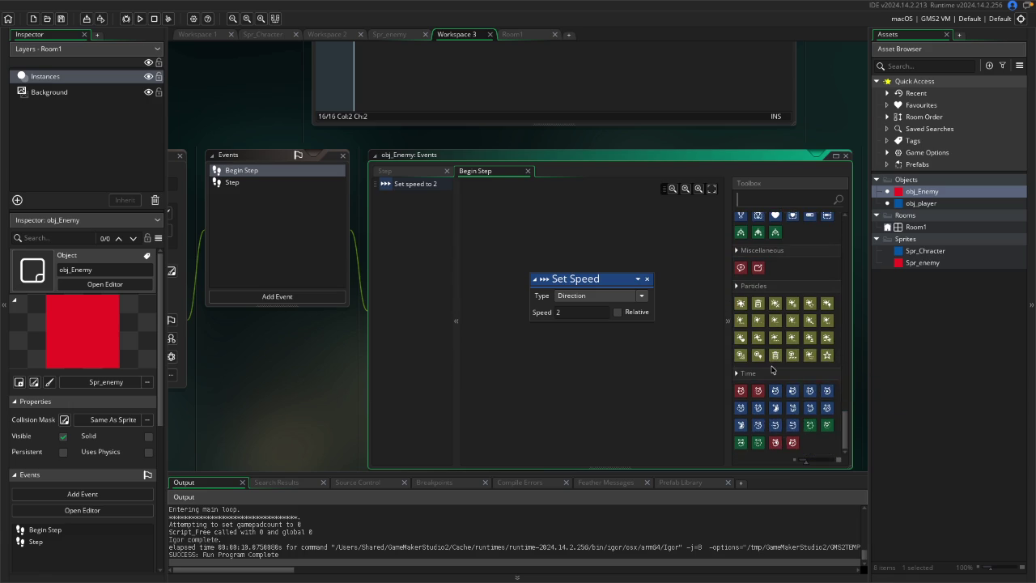
pyautogui.scroll(15, 765, 243)
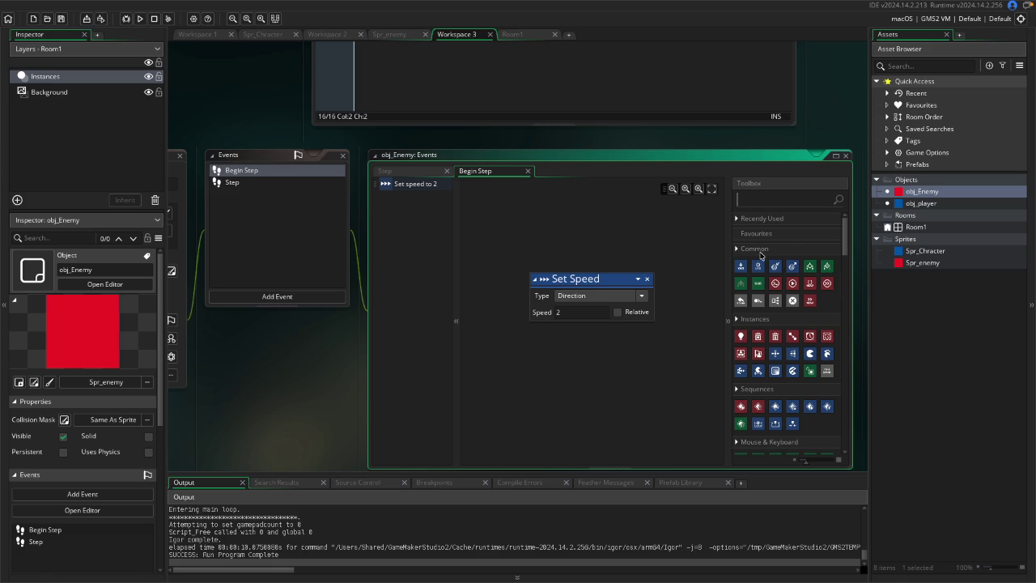
pyautogui.scroll(-3, 764, 349)
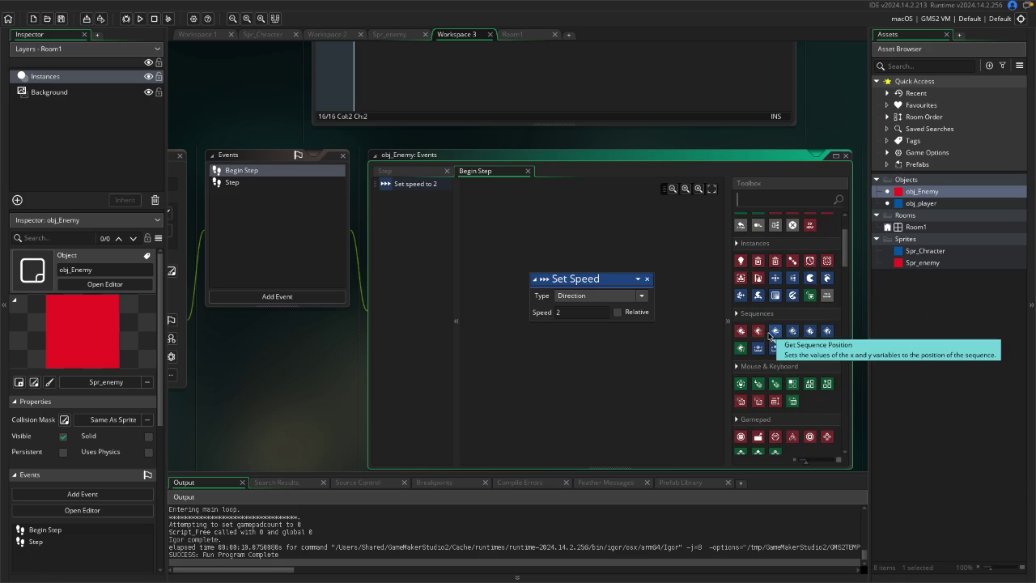
pyautogui.scroll(-6, 770, 323)
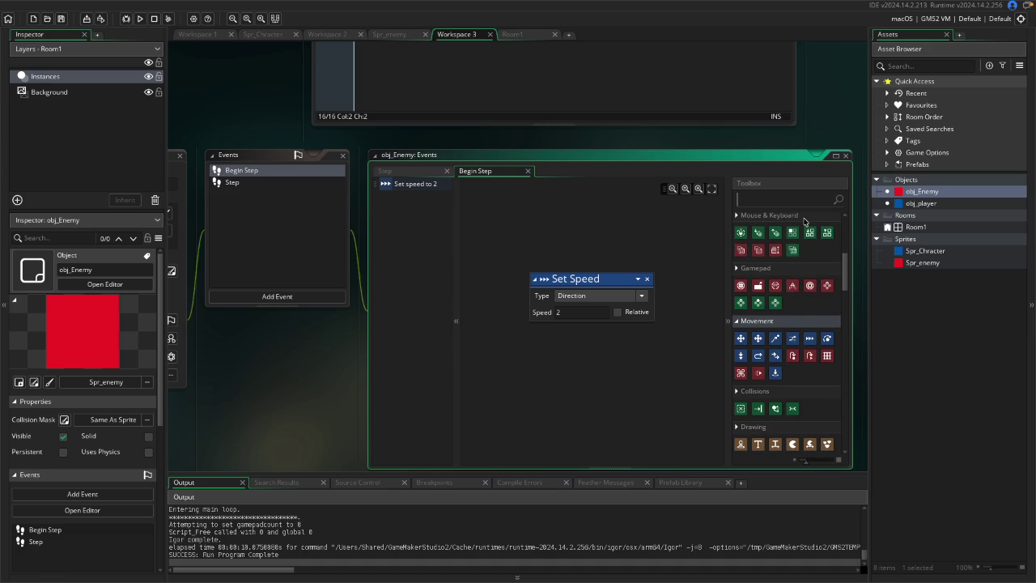
pyautogui.scroll(-1, 757, 316)
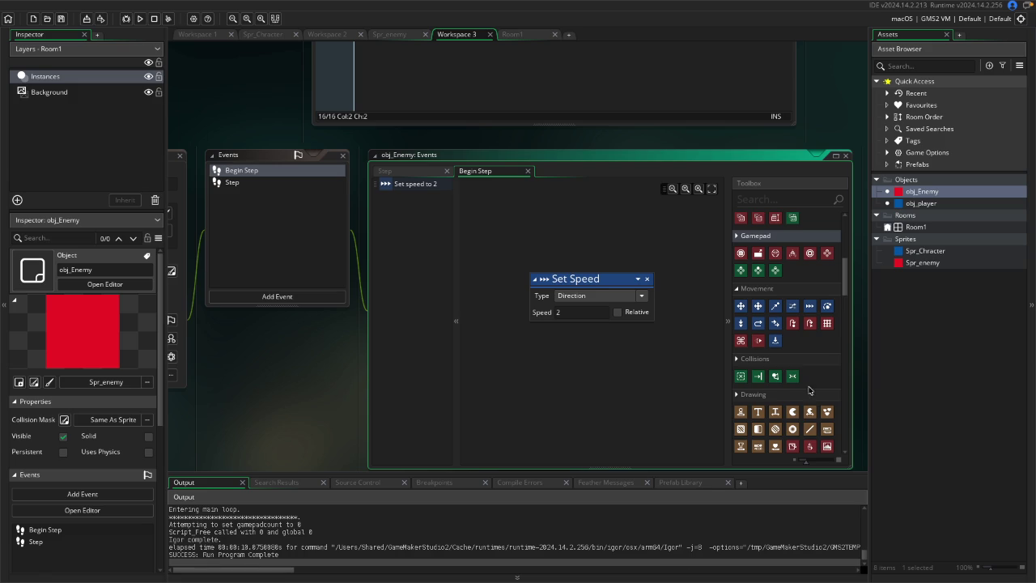
pyautogui.scroll(-4, 746, 364)
pyautogui.scroll(5, 688, 361)
pyautogui.scroll(-3, 631, 358)
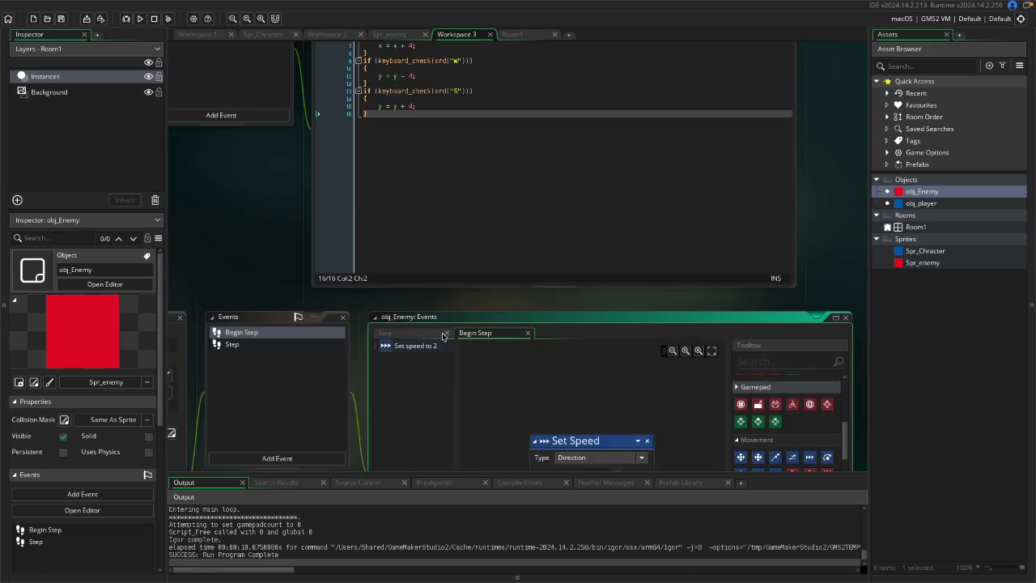
# Move the Set Speed block higher on the canvas and try a move-and-collide action.
pyautogui.moveTo(550, 274); pyautogui.dragTo(746, 248)
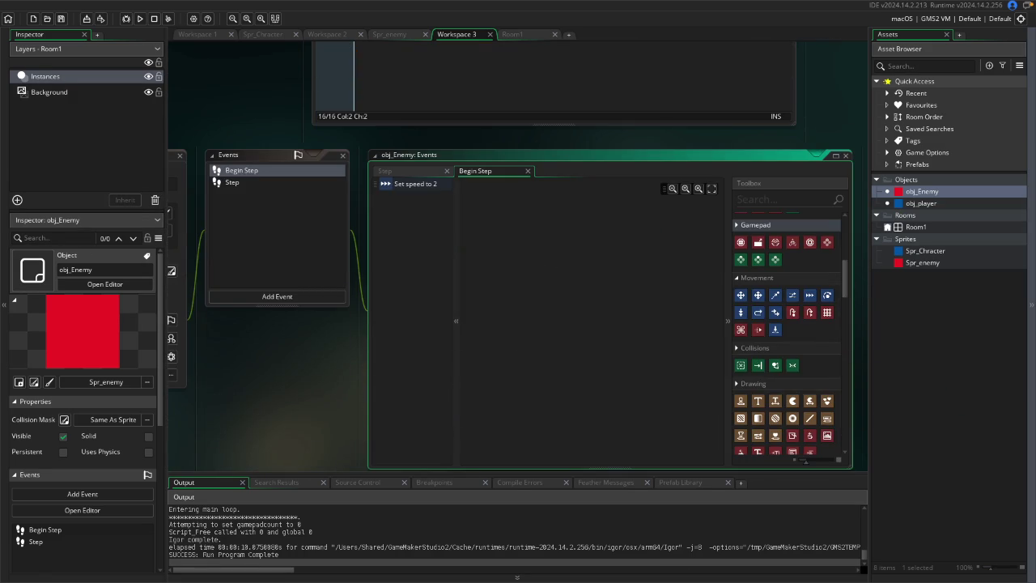
pyautogui.scroll(-2, 801, 283)
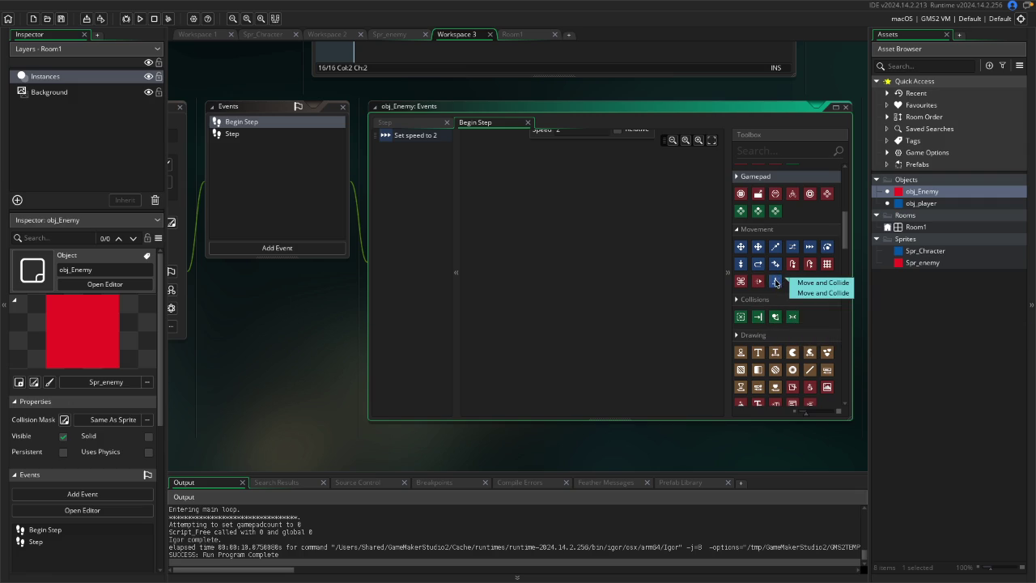
pyautogui.moveTo(774, 283)
pyautogui.mouseDown()
pyautogui.moveTo(466, 259)
pyautogui.moveTo(482, 240)
pyautogui.moveTo(791, 271)
pyautogui.mouseUp()
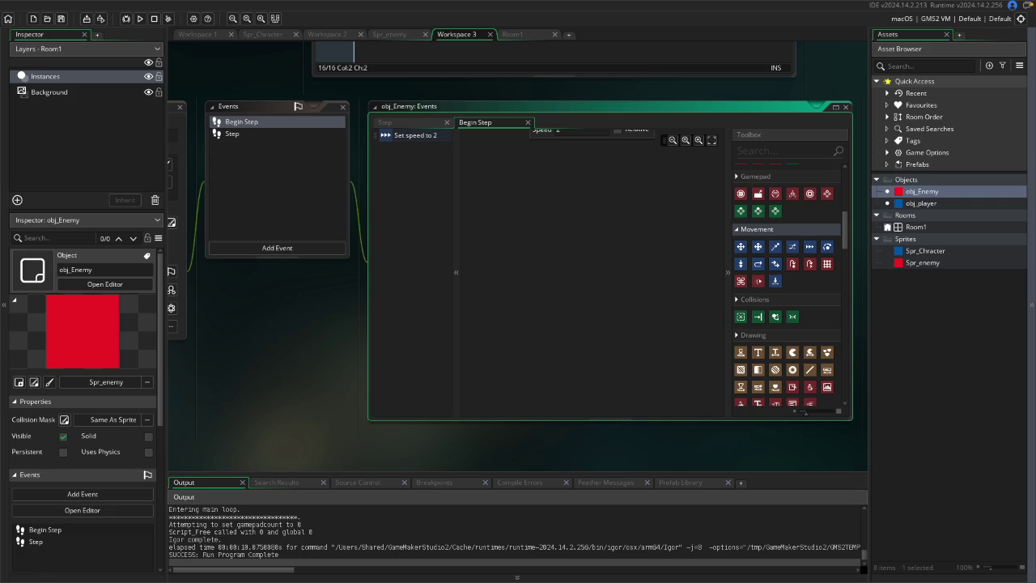
# Focus obj_Enemy's Events list showing its Begin Step and Step events.
pyautogui.click(255, 134)
# Delete the Begin Step event and paste the point_direction chase code into Step.
pyautogui.rightClick(257, 122)
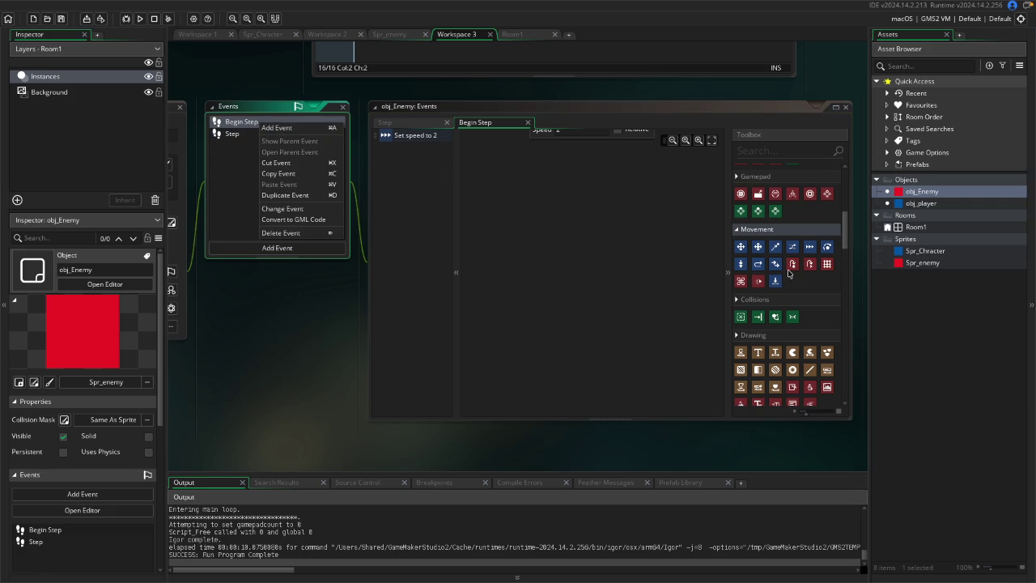
pyautogui.click(280, 233)
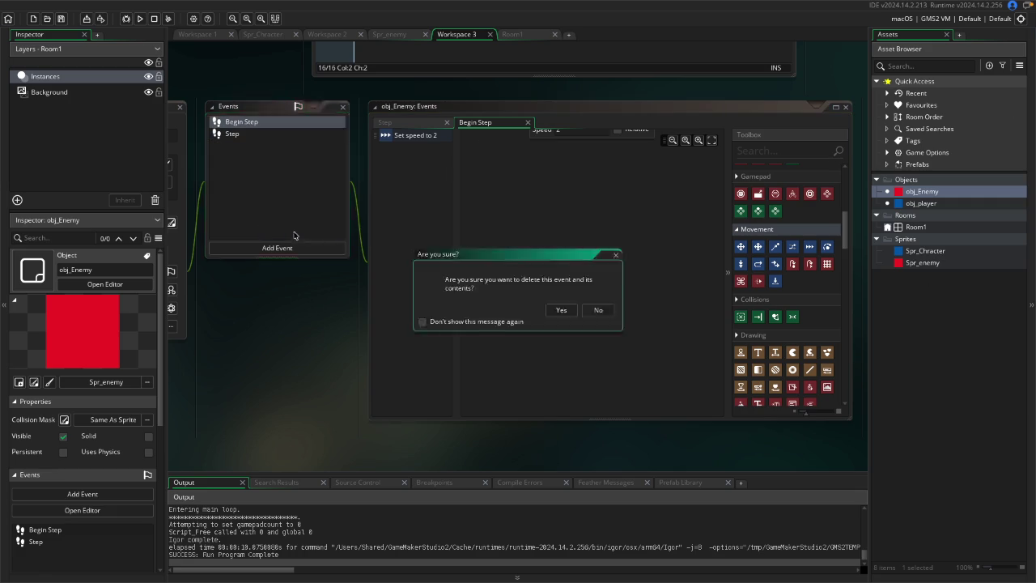
pyautogui.click(562, 310)
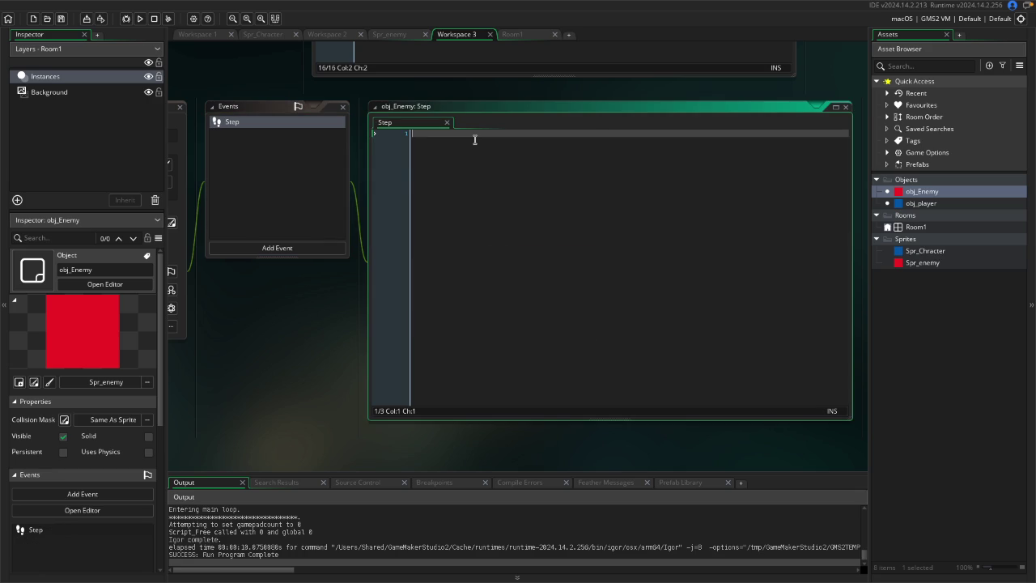
pyautogui.write("// Calculate the direction from the current object's position to the player's position direction = point_direction(x, y, obj_player.x, obj_player.y);  // Set the speed of the object (e.g., to 2) speed = 2;")
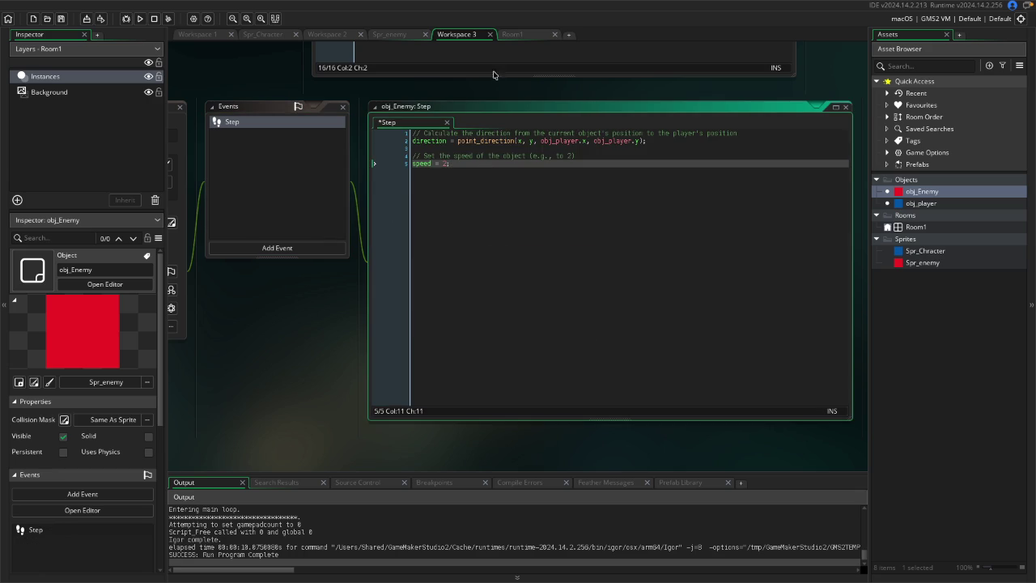
pyautogui.click(492, 72)
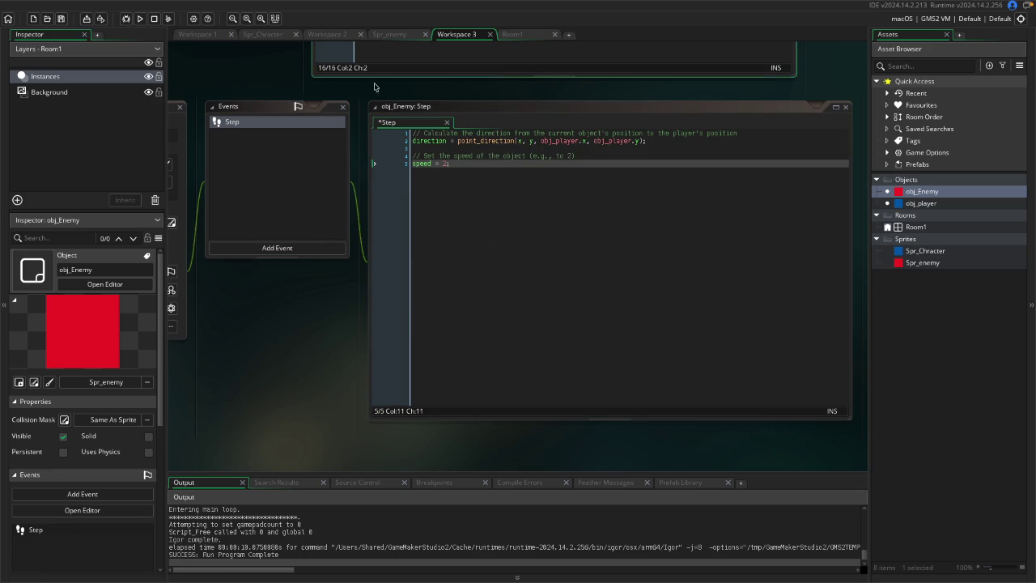
# Place an obj_Enemy instance on Room1's right side and run the game.
pyautogui.doubleClick(923, 229)
pyautogui.moveTo(924, 195); pyautogui.dragTo(738, 235)
pyautogui.click(139, 18)
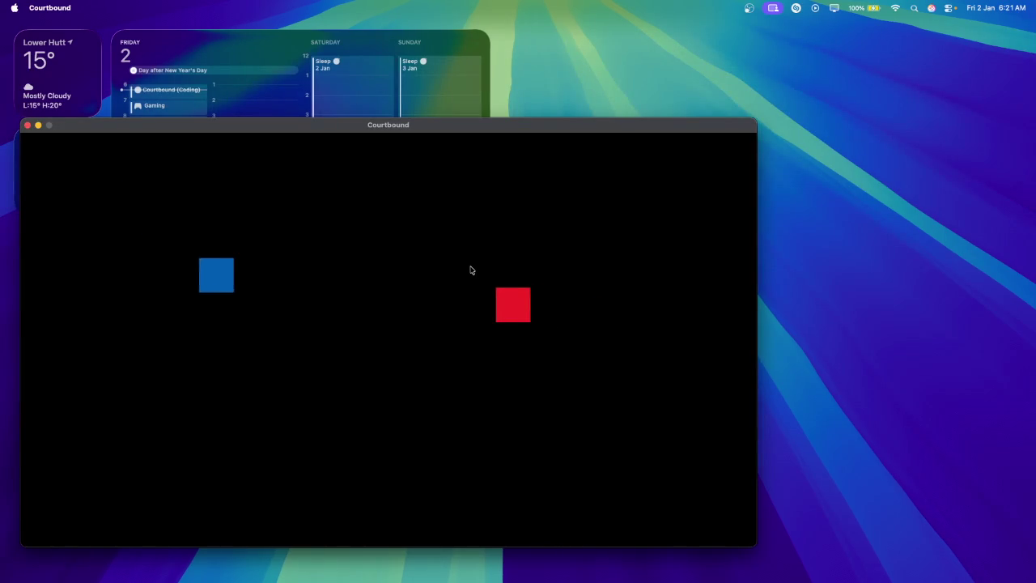
# Steer the blue player around to test the enemy chase, then close the game and return to GameMaker.
pyautogui.press('Down')
pyautogui.press('Right')
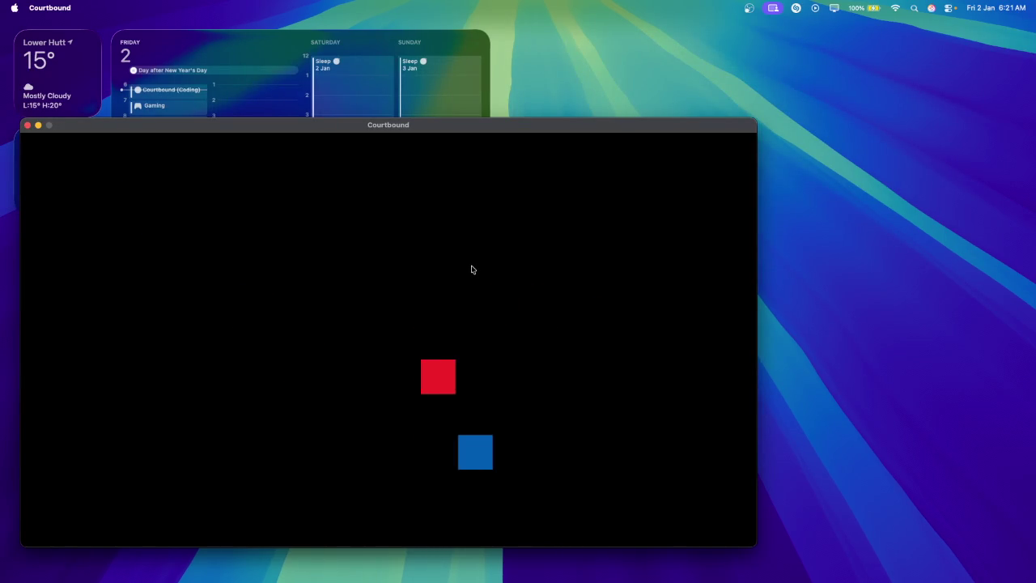
pyautogui.press('Up')
pyautogui.press('Right')
pyautogui.press('Left')
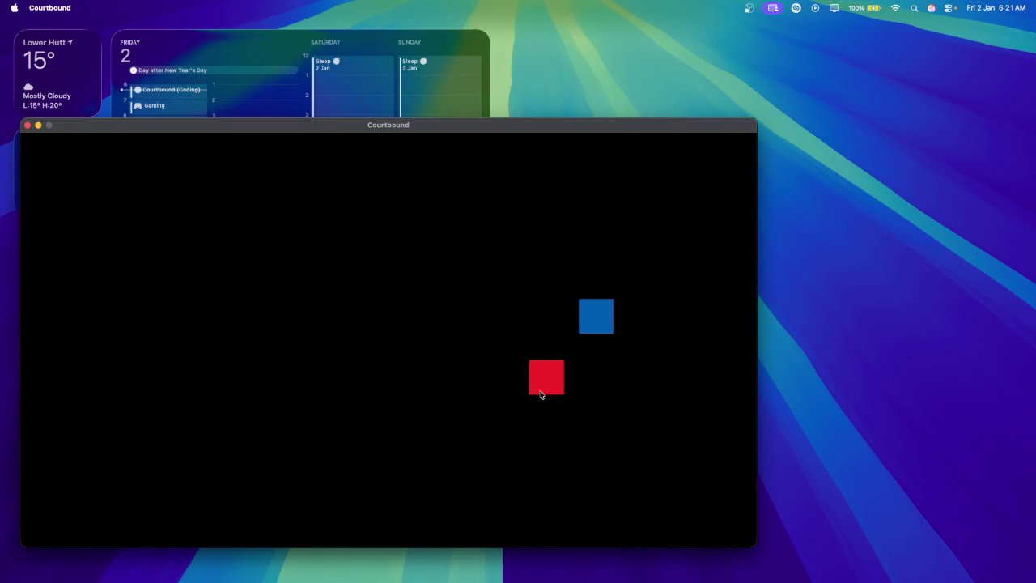
pyautogui.press('Down')
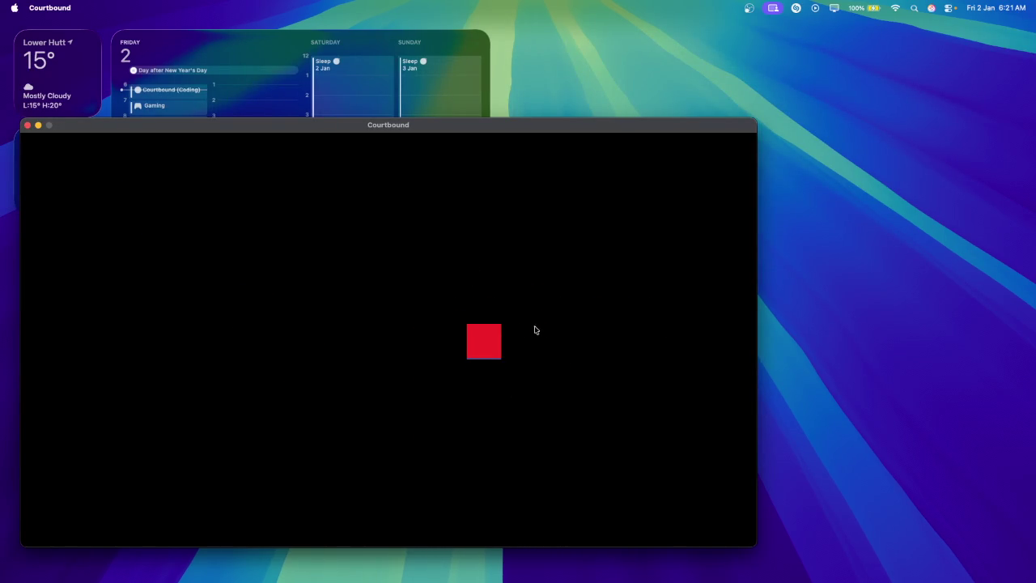
pyautogui.press('Down')
pyautogui.press('Left')
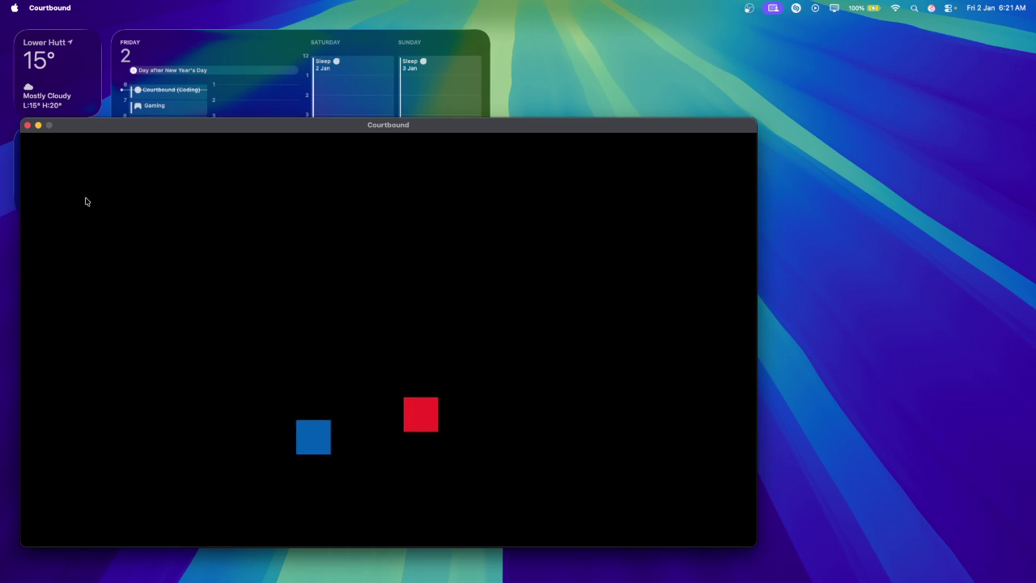
pyautogui.click(27, 125)
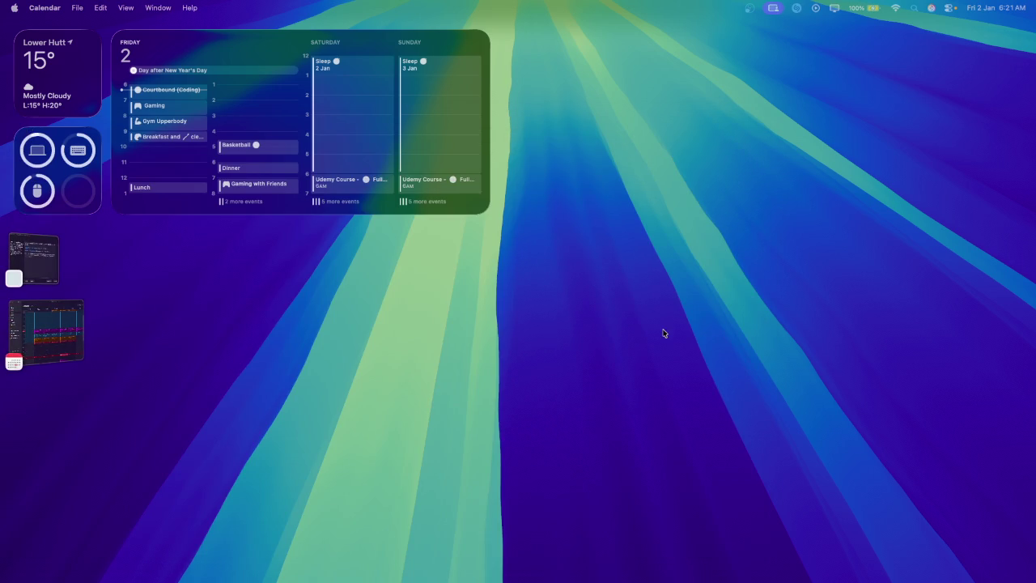
pyautogui.click(530, 557)
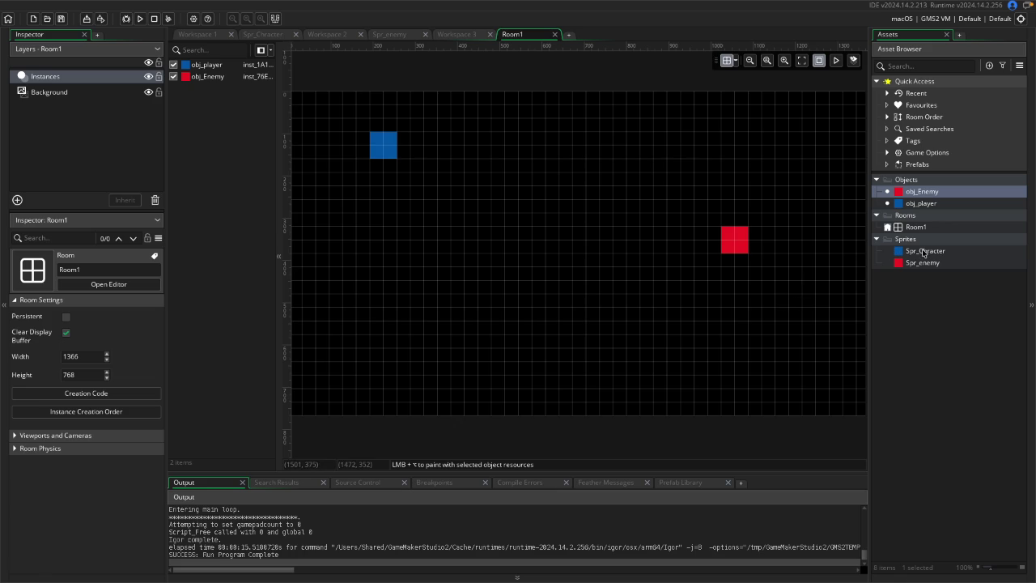
# Add a Collision event with obj_Enemy to obj_player, using GML Visual scripting.
pyautogui.doubleClick(933, 204)
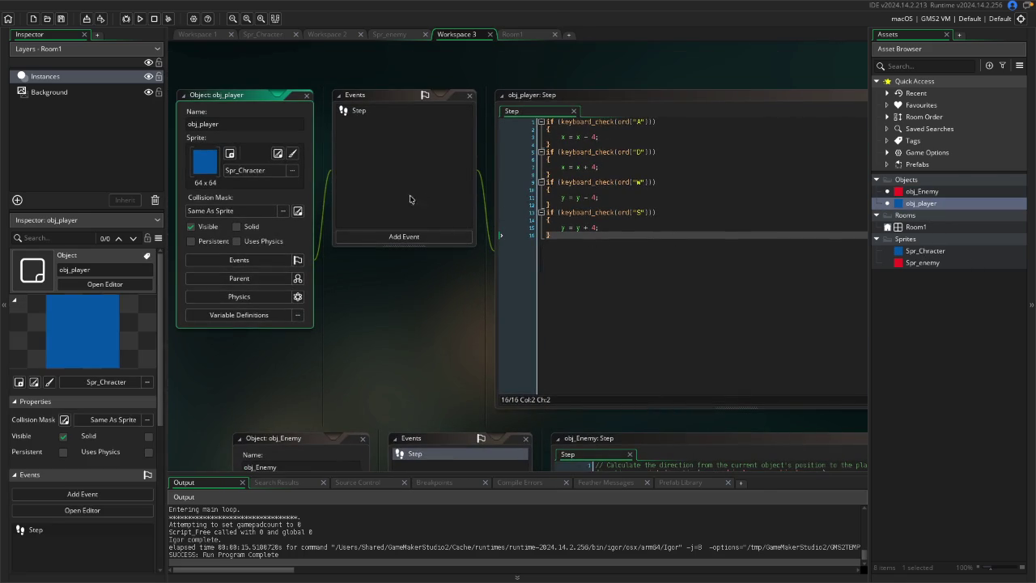
pyautogui.click(409, 195)
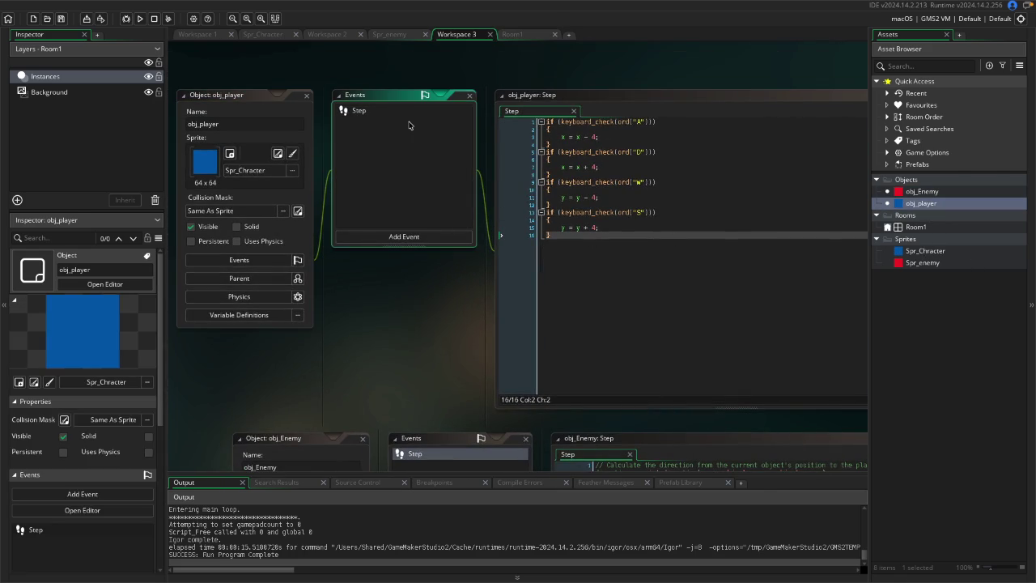
pyautogui.click(429, 238)
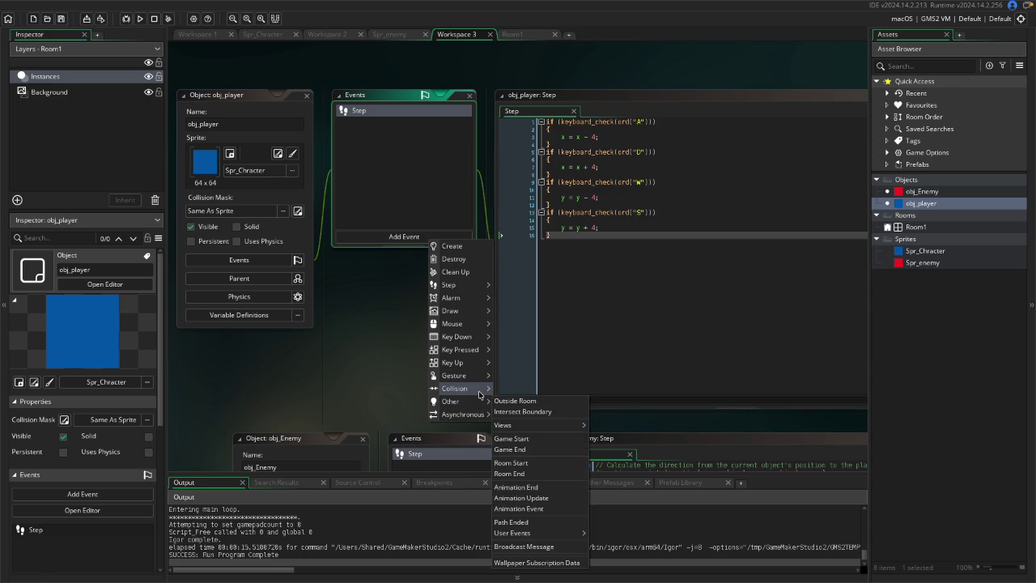
pyautogui.moveTo(482, 392)
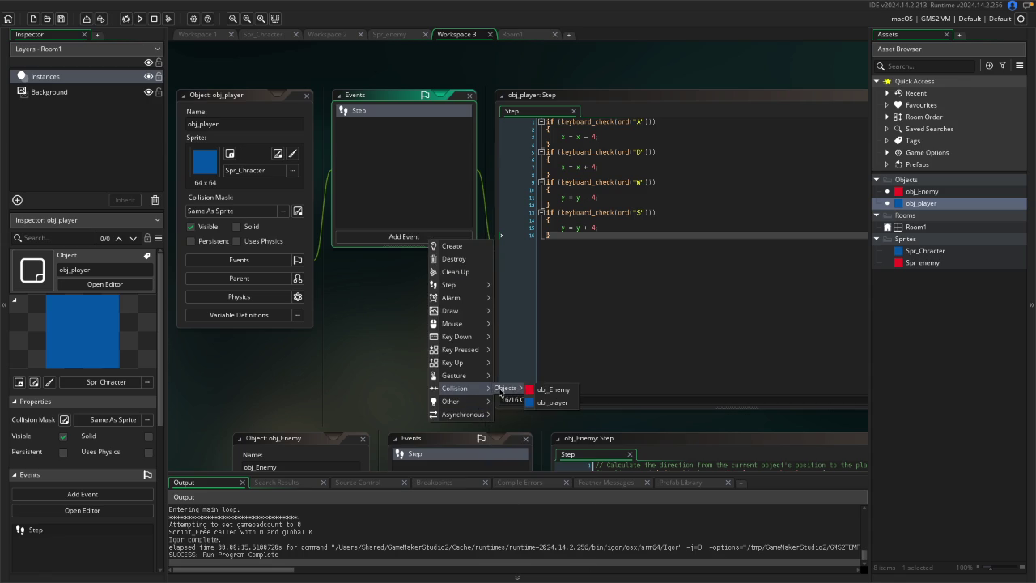
pyautogui.click(542, 390)
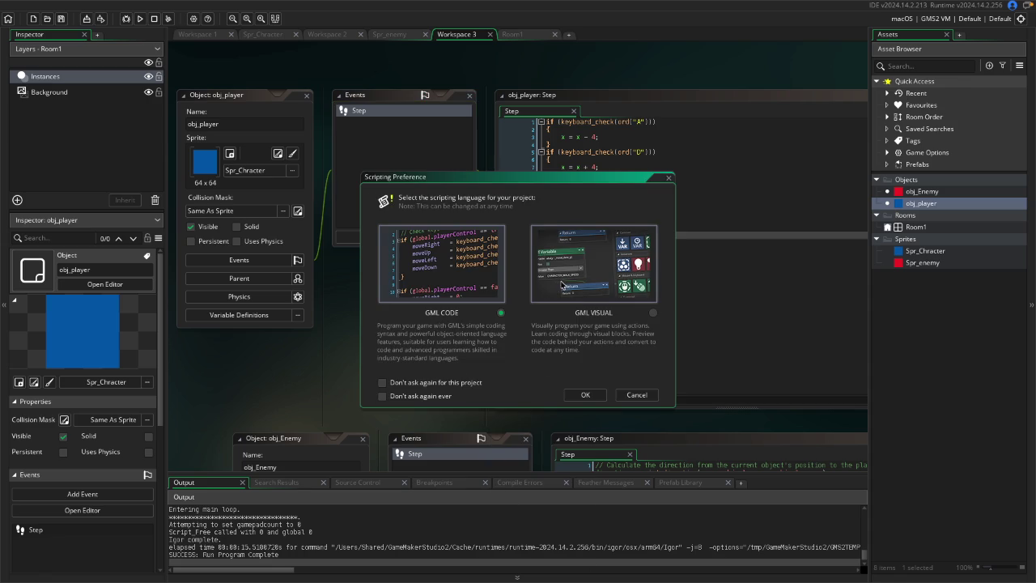
pyautogui.click(562, 284)
pyautogui.click(585, 394)
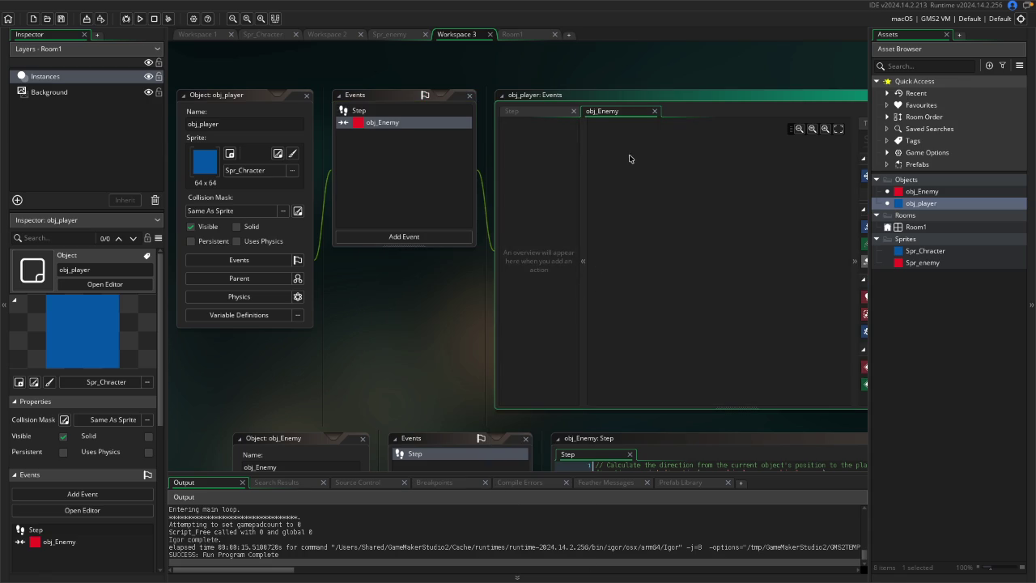
# Drop a Destroy Instance action into the obj_Enemy collision event, then try searching the Toolbox actions.
pyautogui.click(741, 97)
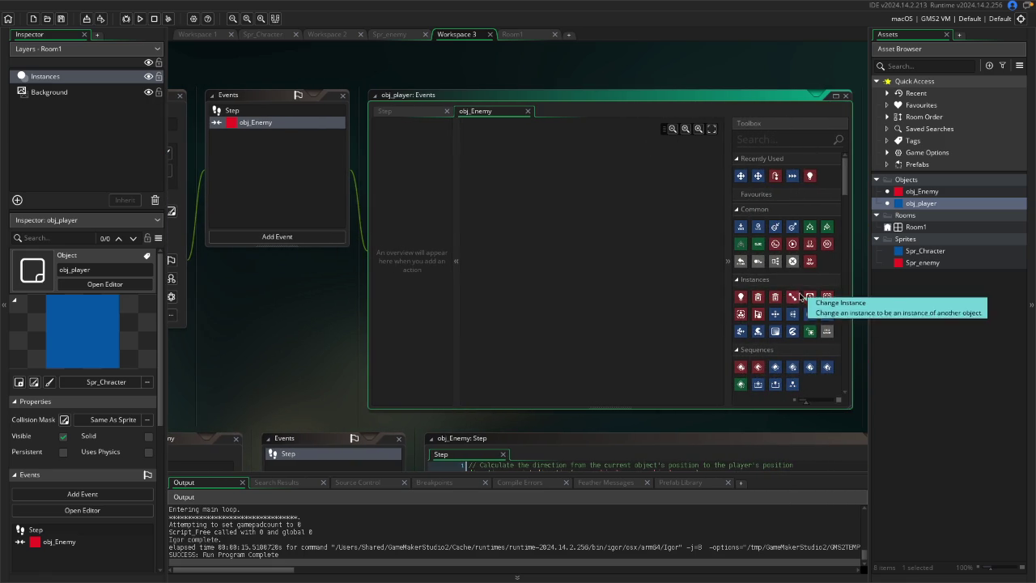
pyautogui.moveTo(761, 299); pyautogui.dragTo(518, 174)
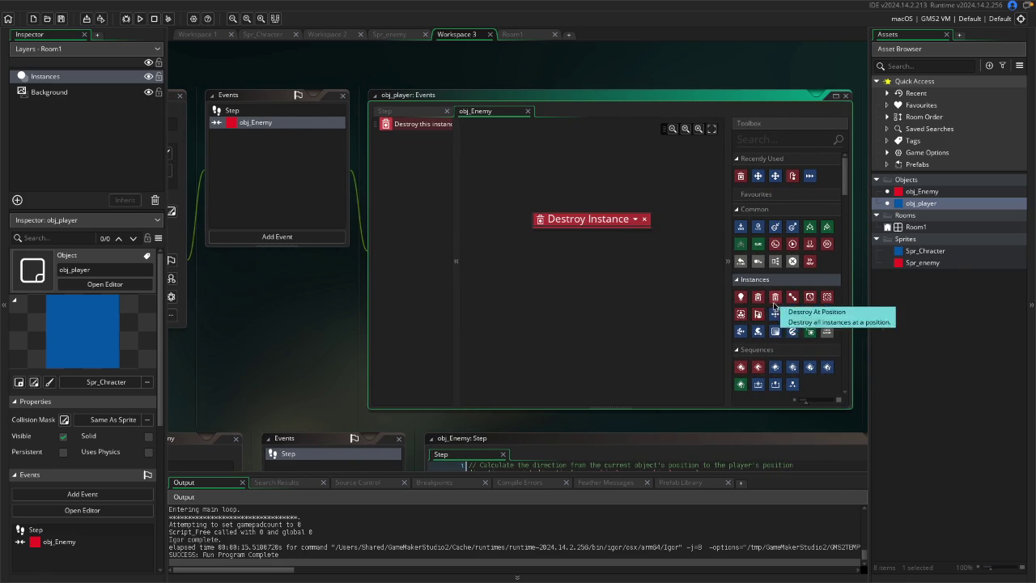
pyautogui.click(769, 135)
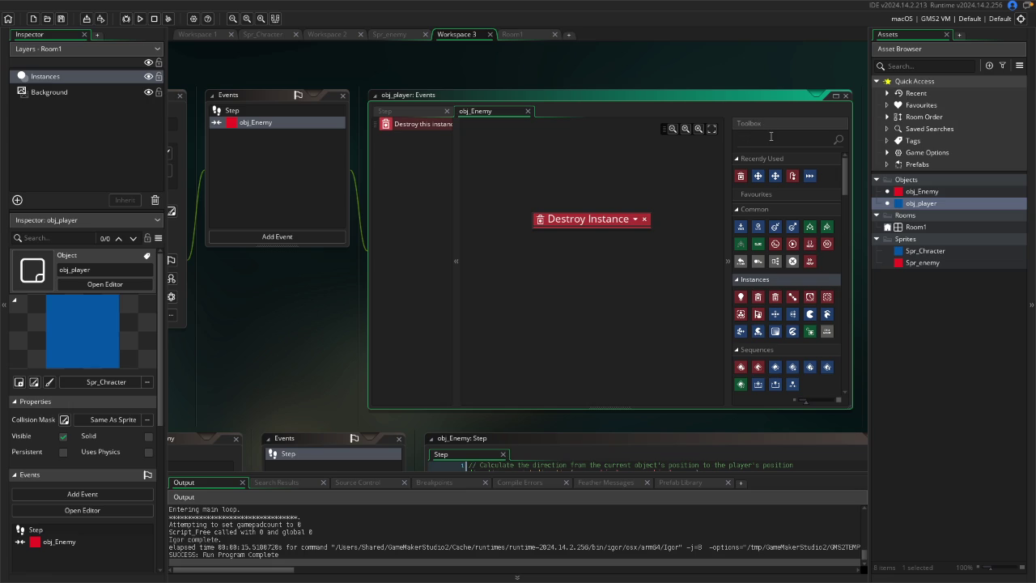
pyautogui.write('wait')
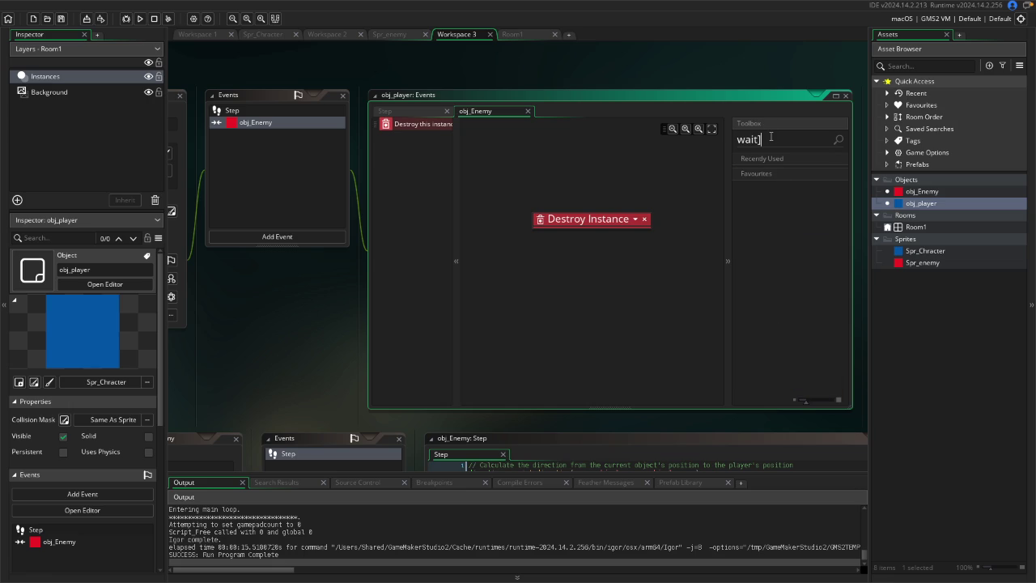
pyautogui.press('BackSpace')
pyautogui.press('BackSpace')
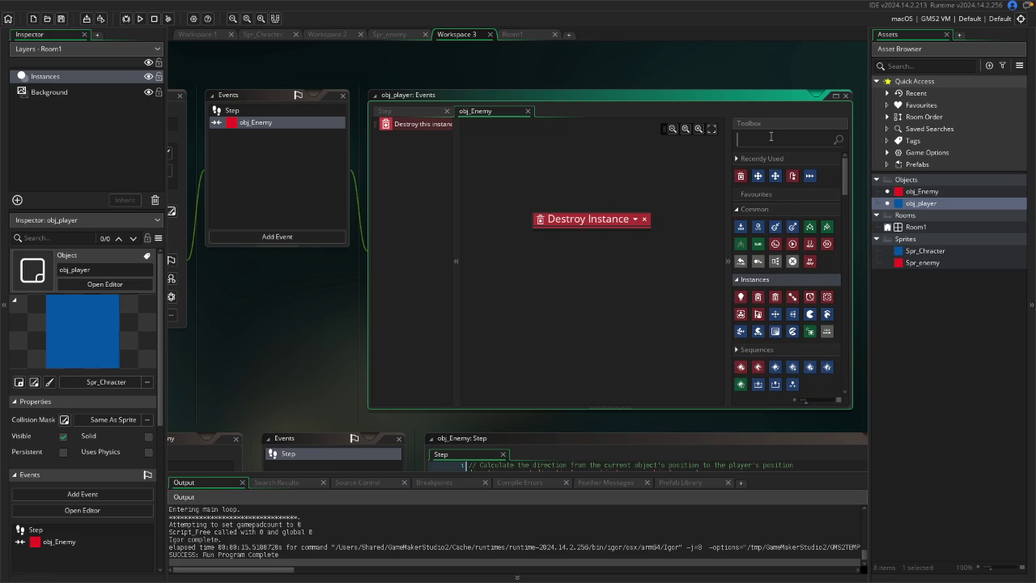
pyautogui.write('then')
pyautogui.press('BackSpace')
pyautogui.press('BackSpace')
pyautogui.press('BackSpace')
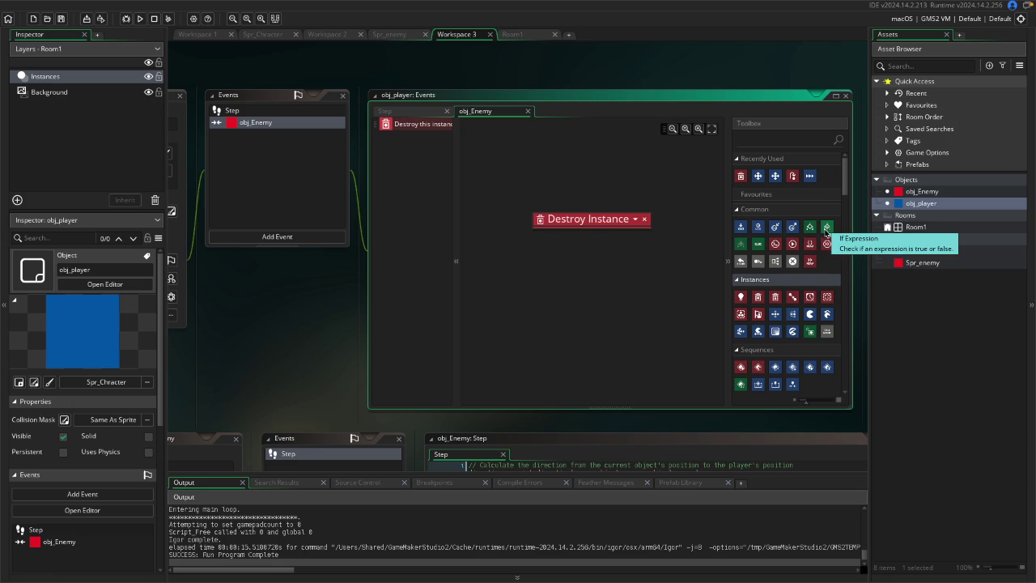
# Remove the Destroy Instance action from the obj_Enemy collision event.
pyautogui.scroll(-2, 858, 261)
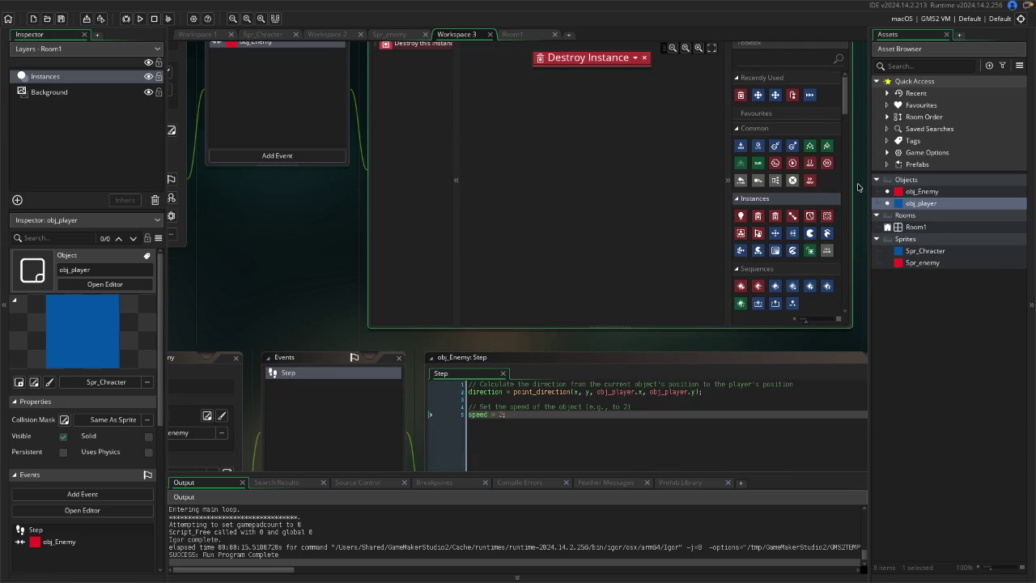
pyautogui.scroll(1, 858, 188)
pyautogui.scroll(-1, 854, 174)
pyautogui.scroll(1, 850, 161)
pyautogui.moveTo(843, 153)
pyautogui.mouseDown()
pyautogui.moveTo(841, 184)
pyautogui.moveTo(679, 132)
pyautogui.mouseUp()
pyautogui.click(644, 108)
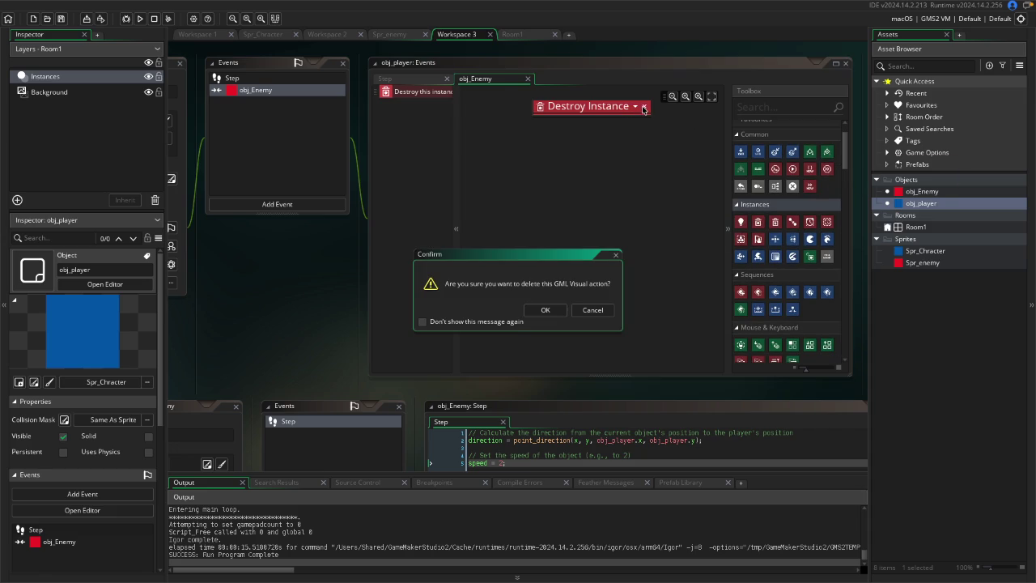
pyautogui.click(534, 314)
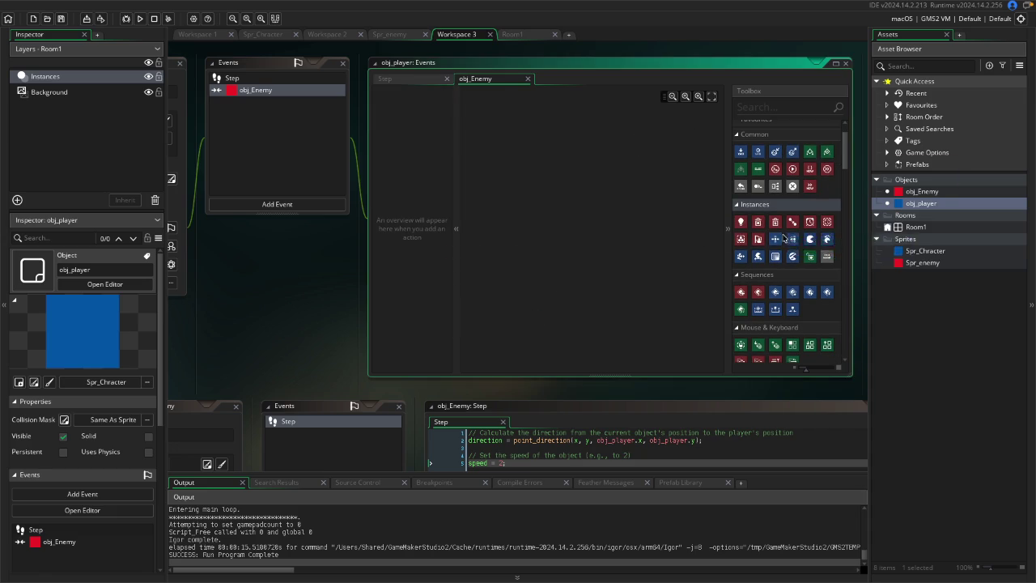
# Add a Set Sprite action and open the sprite asset creation options.
pyautogui.moveTo(809, 240)
pyautogui.mouseDown()
pyautogui.moveTo(793, 259)
pyautogui.moveTo(524, 155)
pyautogui.mouseUp()
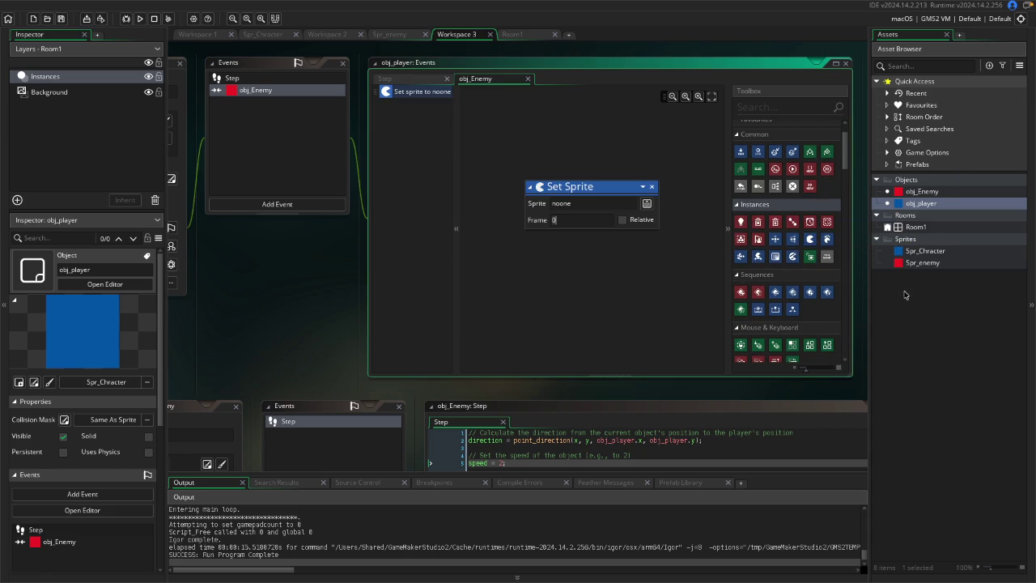
pyautogui.click(919, 263)
pyautogui.rightClick(915, 277)
pyautogui.moveTo(921, 282)
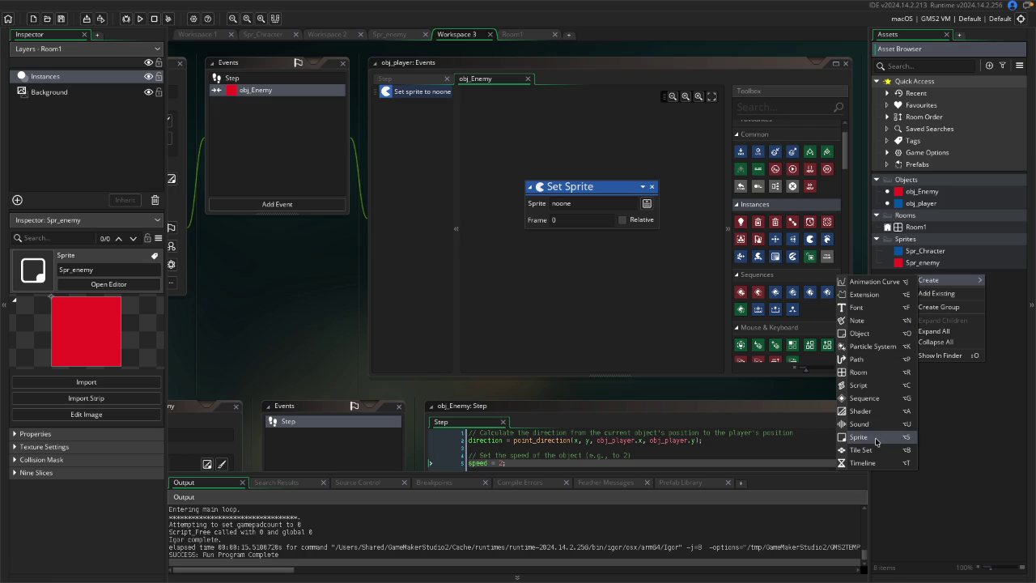
# Create a sprite named spr_characterexplosion, clearing the invalid-name error, and open its 64×64 image.
pyautogui.click(858, 437)
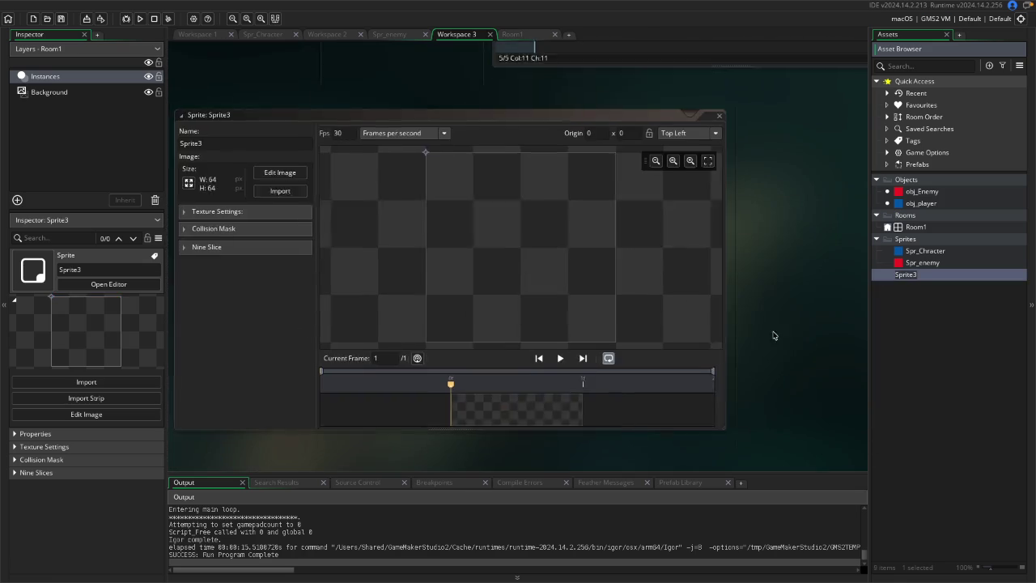
pyautogui.write('spr_chracter explosion')
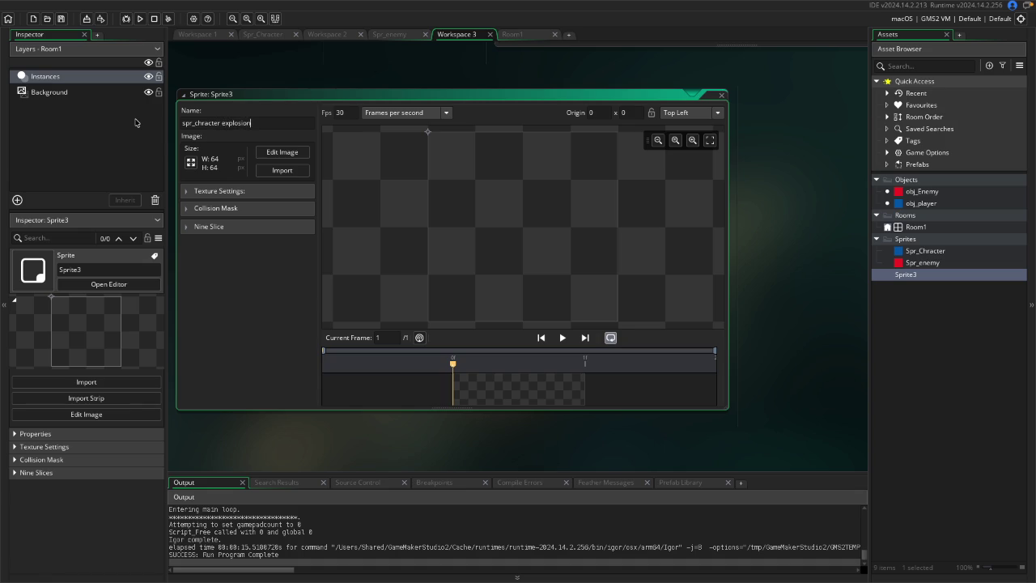
pyautogui.press('Return')
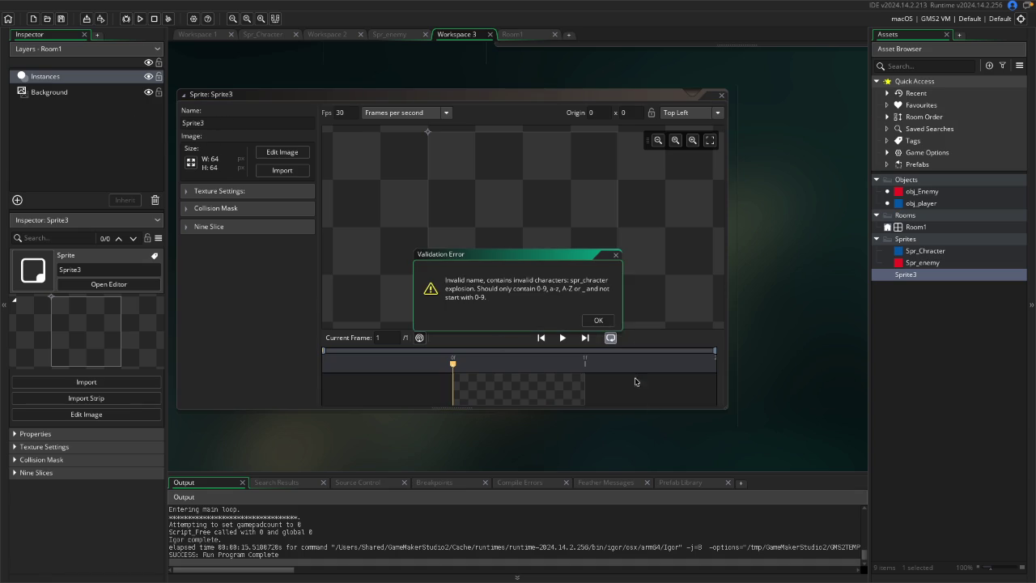
pyautogui.click(604, 321)
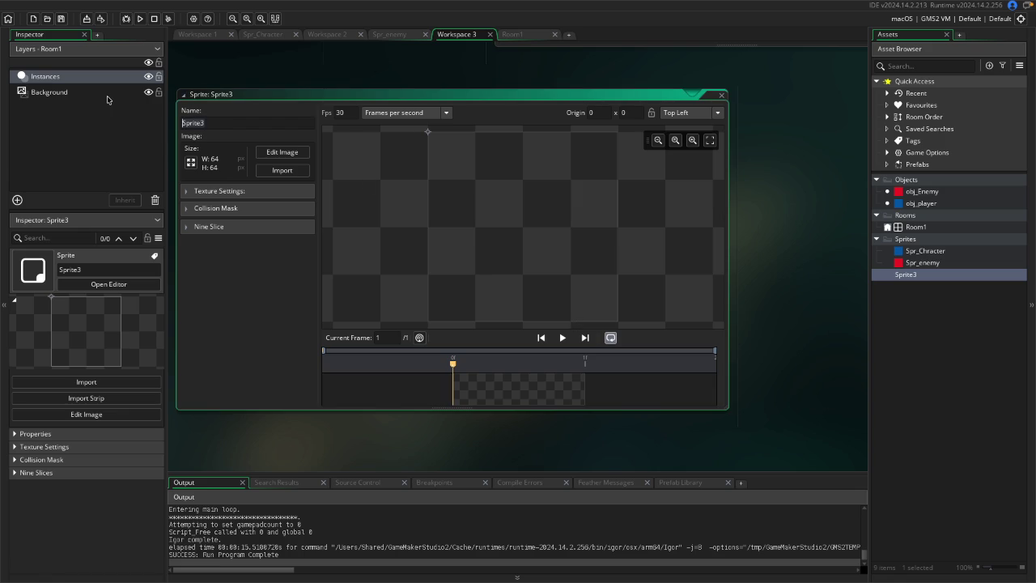
pyautogui.write('spr_ch')
pyautogui.write('aracter')
pyautogui.write('explosion')
pyautogui.press('Return')
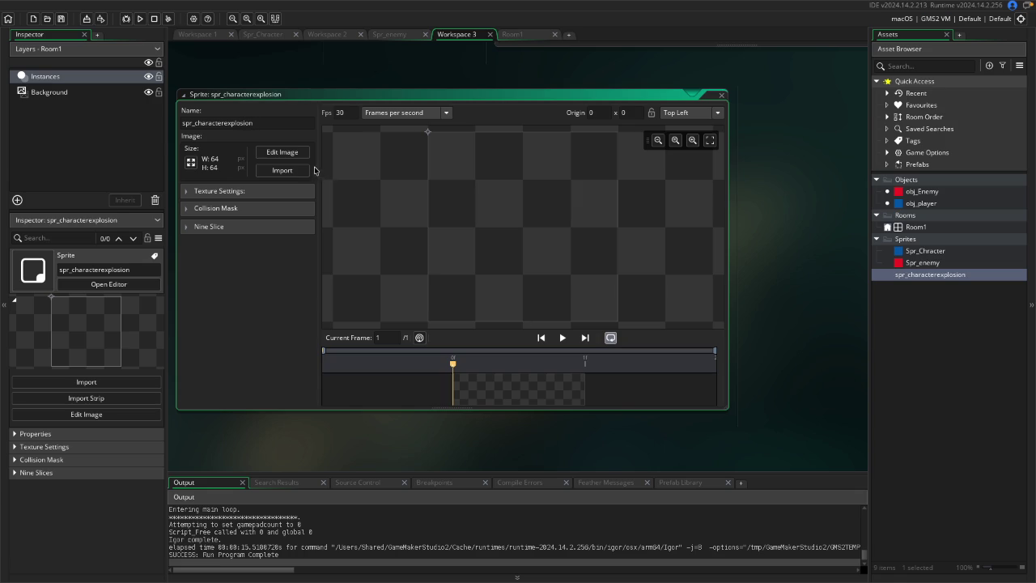
pyautogui.click(298, 153)
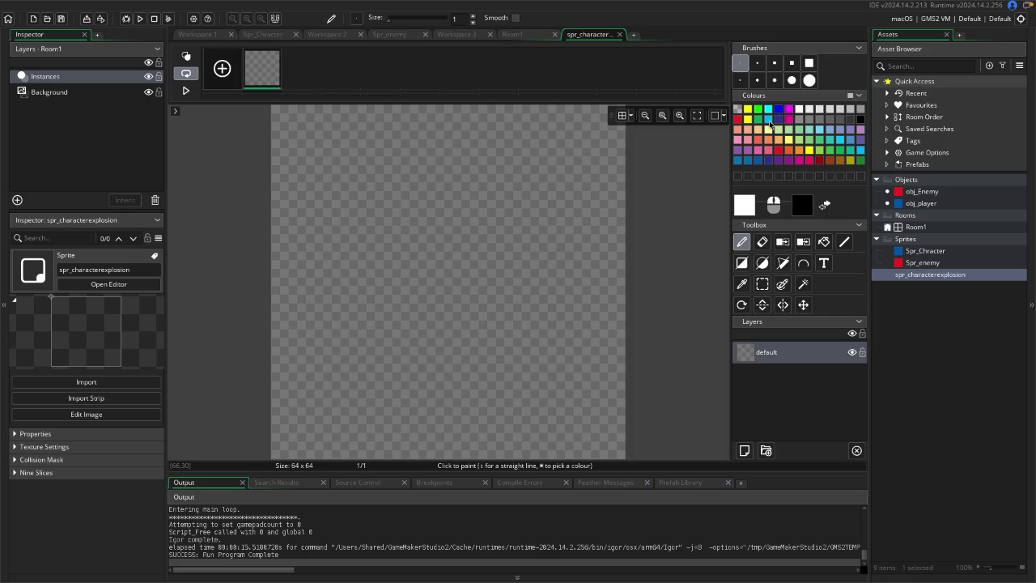
# Flood-fill the first frame of the sprite with bright blue.
pyautogui.click(738, 119)
pyautogui.click(823, 242)
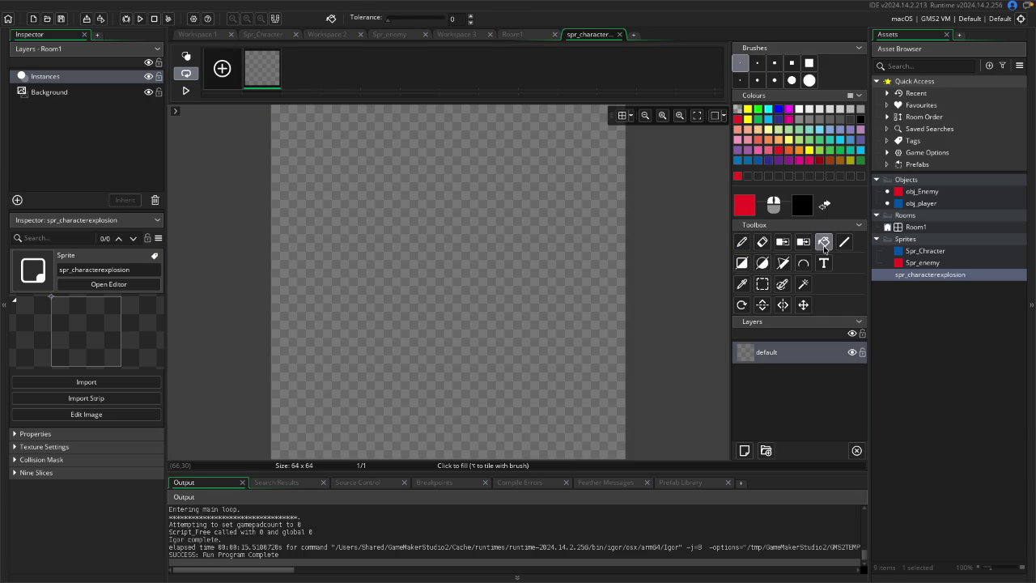
pyautogui.click(778, 109)
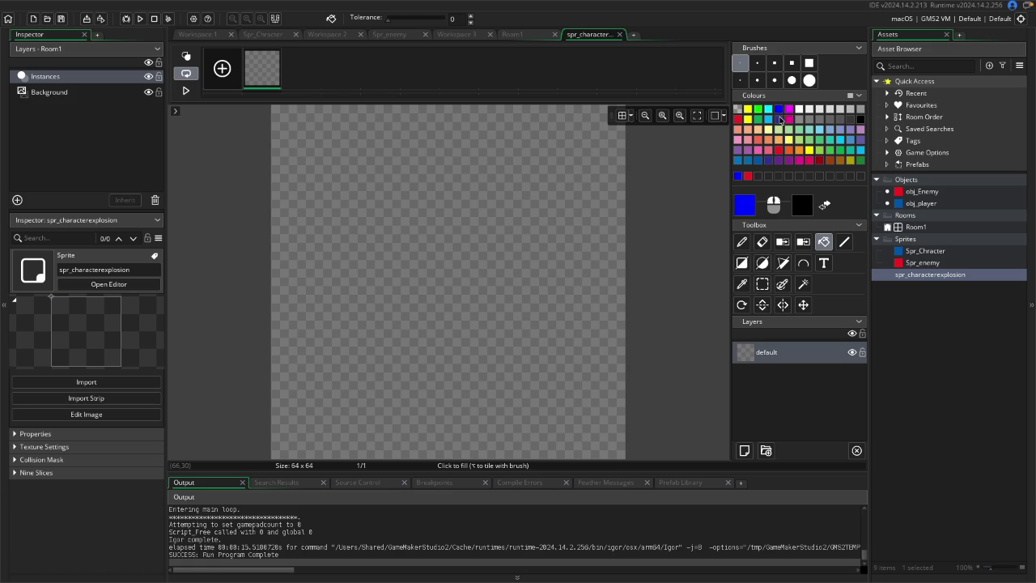
pyautogui.click(777, 119)
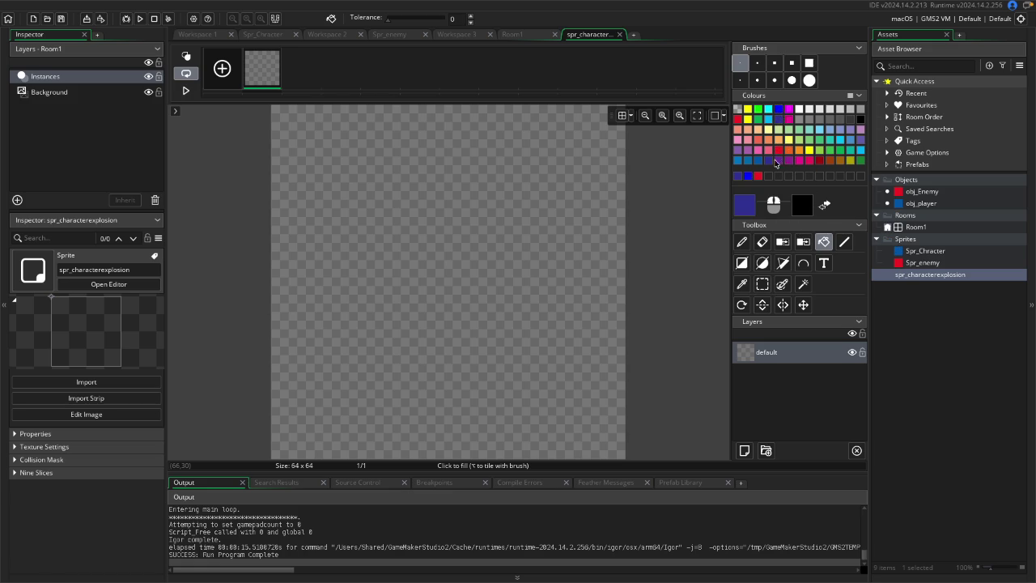
pyautogui.click(748, 175)
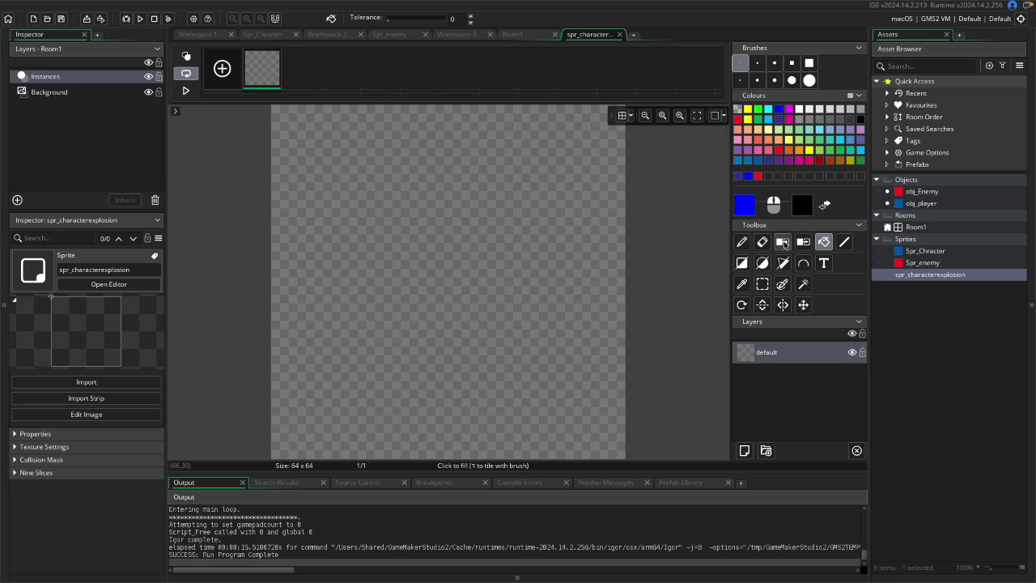
pyautogui.click(446, 221)
# Add a second and third frame and fill each with blue.
pyautogui.click(223, 78)
pyautogui.click(316, 52)
pyautogui.click(346, 158)
pyautogui.click(234, 86)
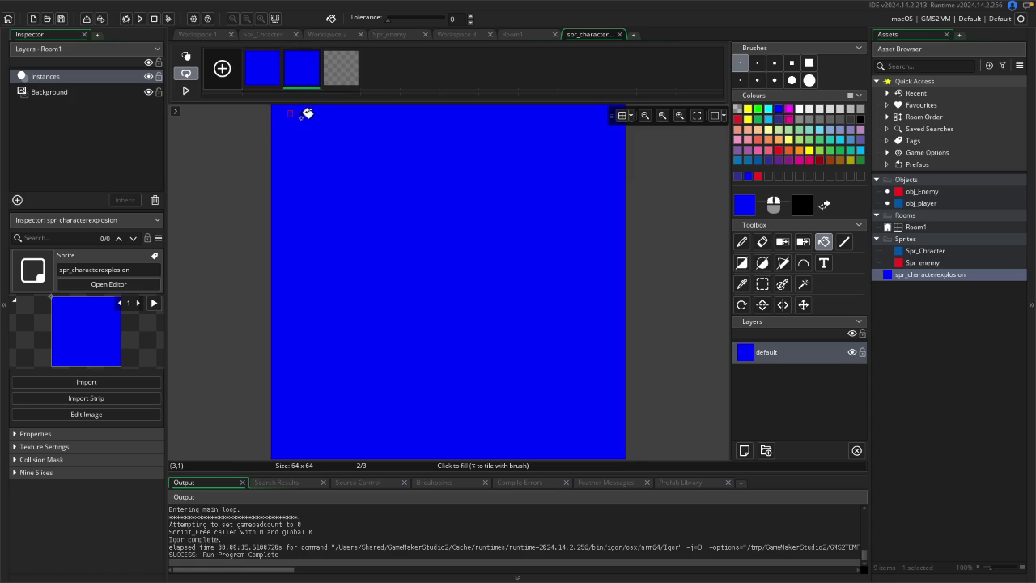
pyautogui.click(352, 53)
pyautogui.click(352, 157)
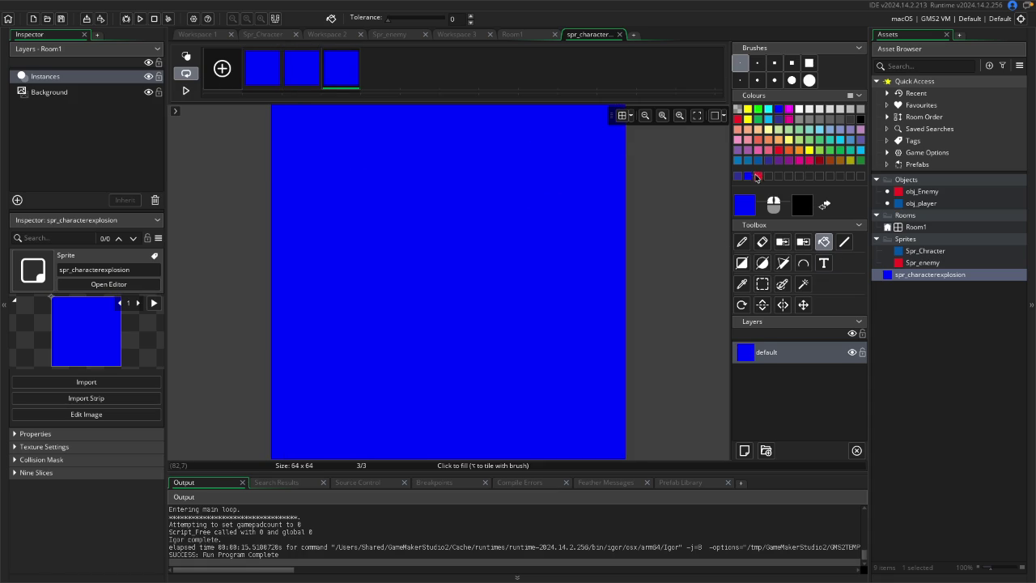
# Draw a red straight line on the second frame.
pyautogui.click(756, 175)
pyautogui.click(778, 150)
pyautogui.click(844, 241)
pyautogui.click(302, 69)
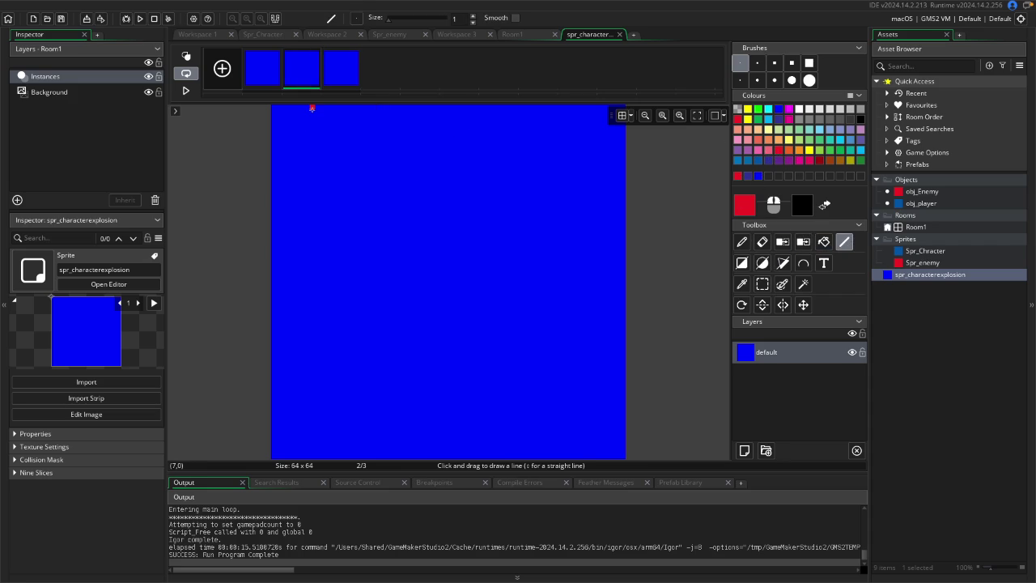
pyautogui.moveTo(311, 108)
pyautogui.mouseDown()
pyautogui.moveTo(312, 180)
pyautogui.moveTo(272, 429)
pyautogui.moveTo(322, 429)
pyautogui.moveTo(312, 109)
pyautogui.mouseUp()
# Delete two of the animation frames.
pyautogui.press('Delete')
pyautogui.click(552, 272)
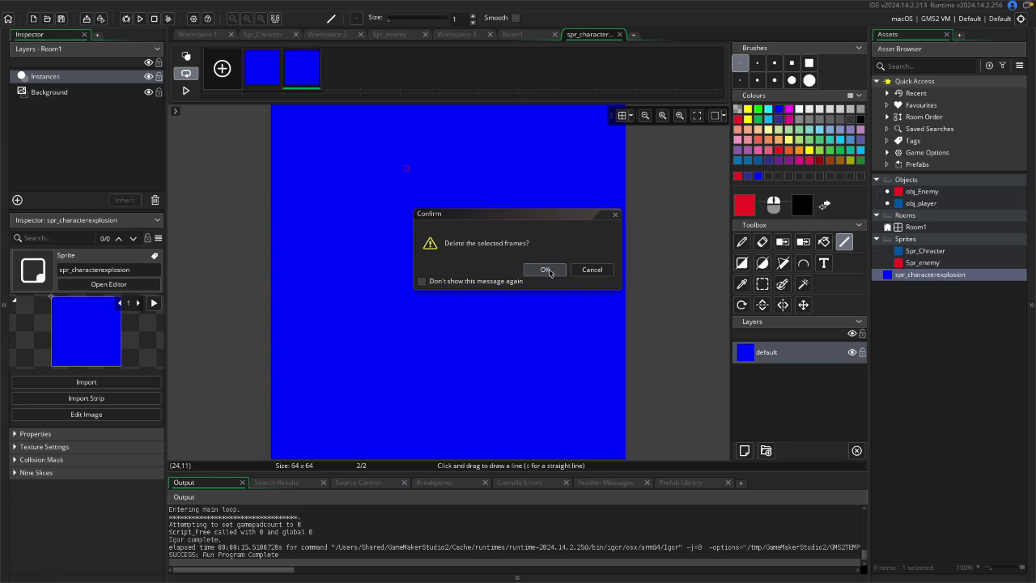
pyautogui.click(316, 55)
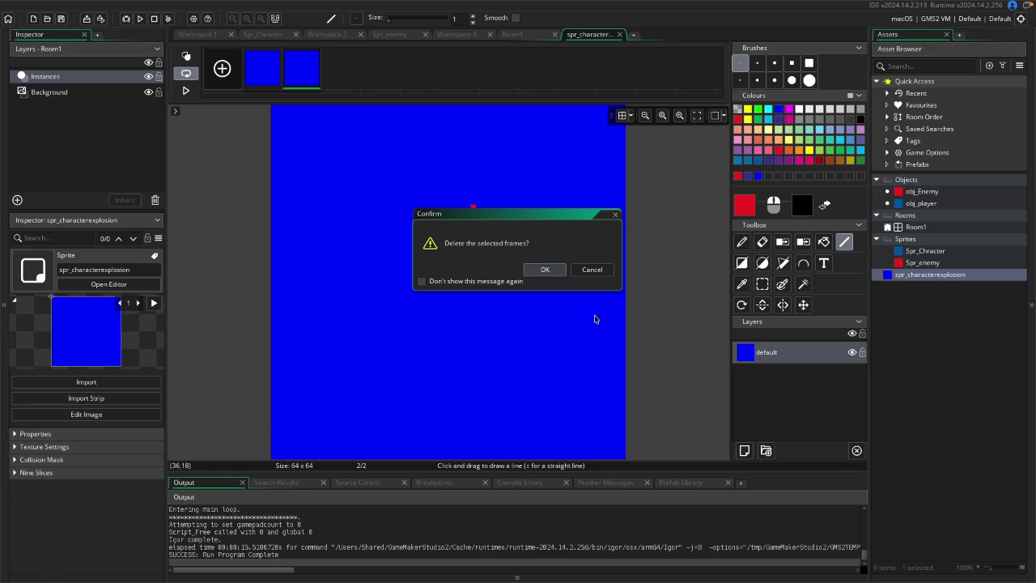
pyautogui.click(547, 270)
# Delete the spr_characterexplosion sprite from the Asset Browser.
pyautogui.rightClick(929, 275)
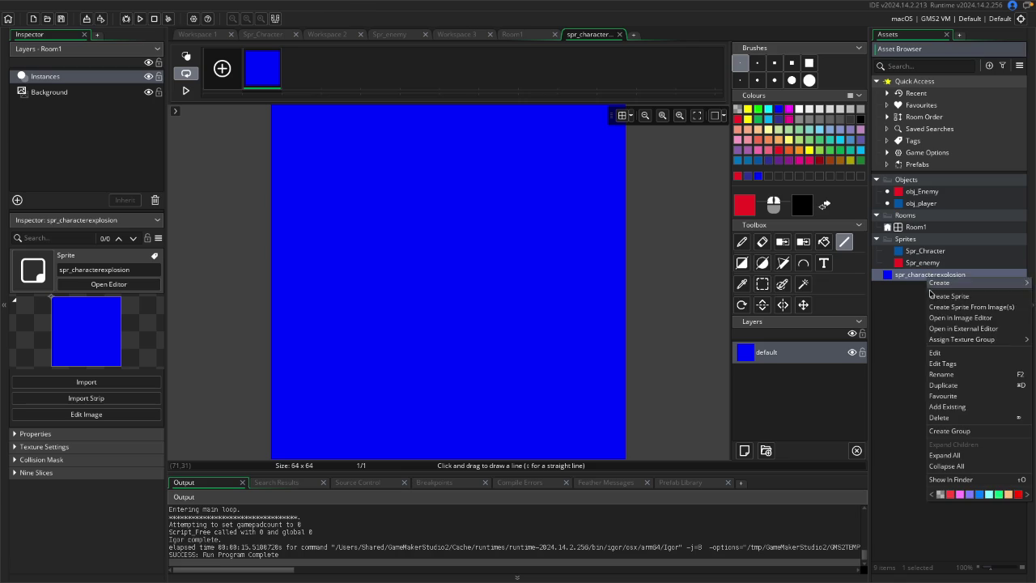
pyautogui.click(939, 417)
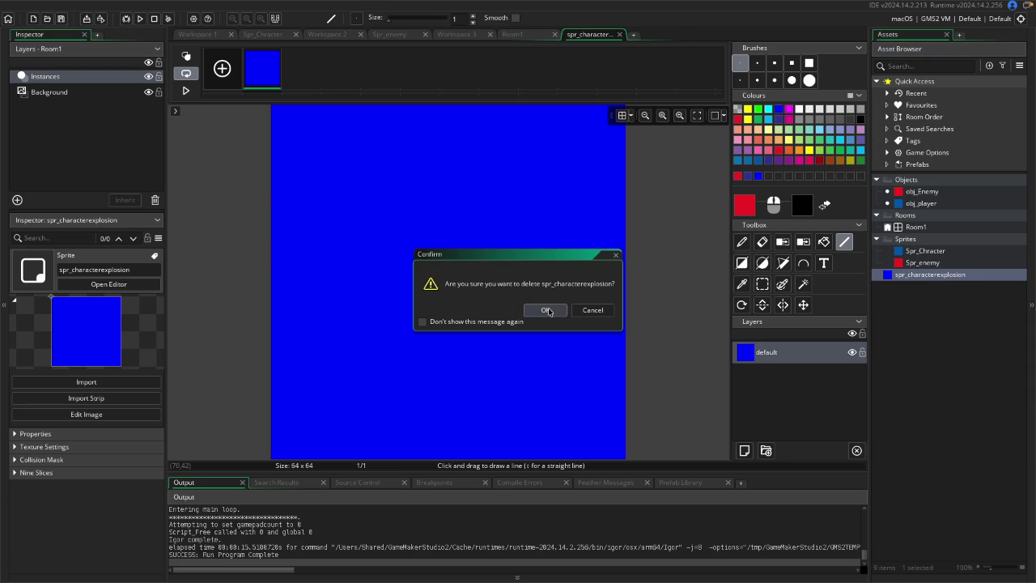
pyautogui.click(548, 311)
pyautogui.click(921, 203)
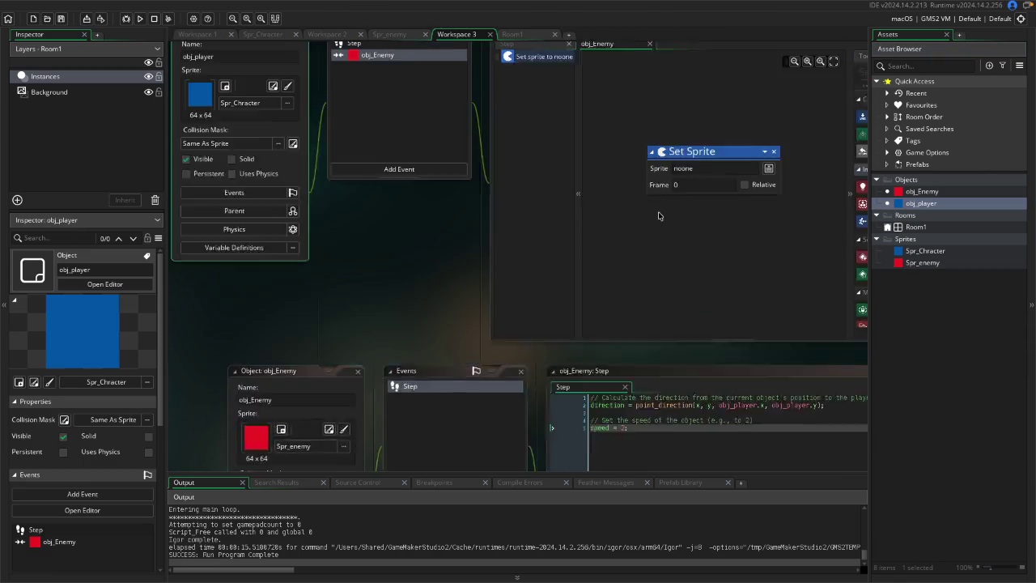
# Replace the Set Sprite action with a Destroy Instance action in the collision event.
pyautogui.click(726, 98)
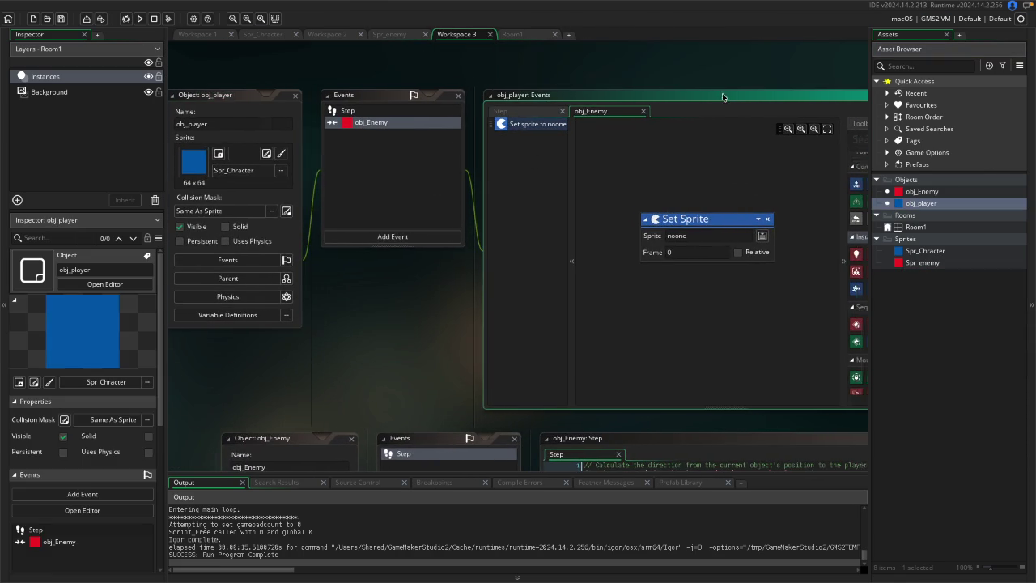
pyautogui.click(652, 220)
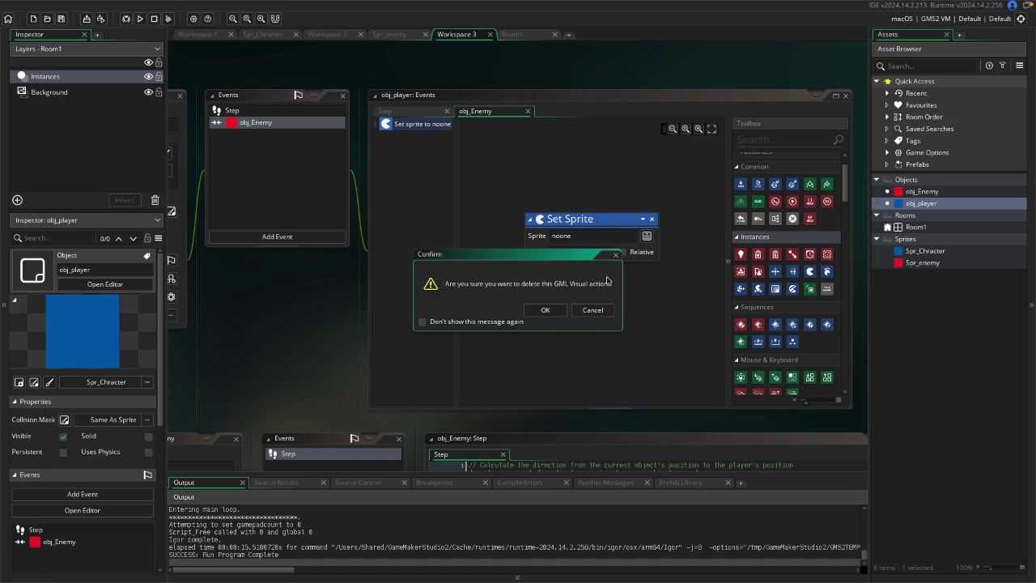
pyautogui.click(557, 314)
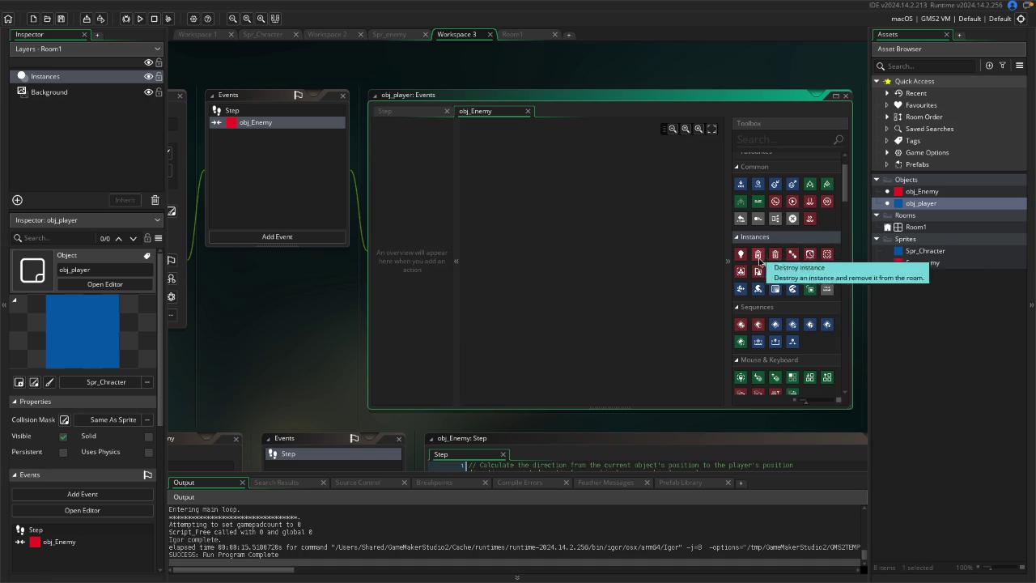
pyautogui.moveTo(757, 255)
pyautogui.mouseDown()
pyautogui.moveTo(696, 265)
pyautogui.moveTo(546, 151)
pyautogui.moveTo(541, 220)
pyautogui.mouseUp()
# Add a Restart Room action after Destroy Instance.
pyautogui.scroll(-5, 757, 265)
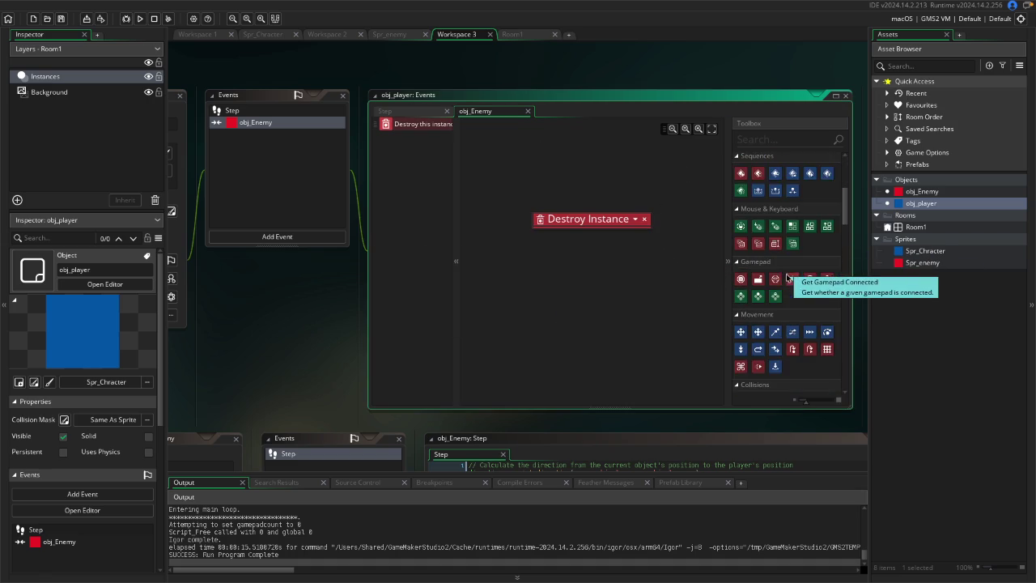
pyautogui.scroll(1, 775, 270)
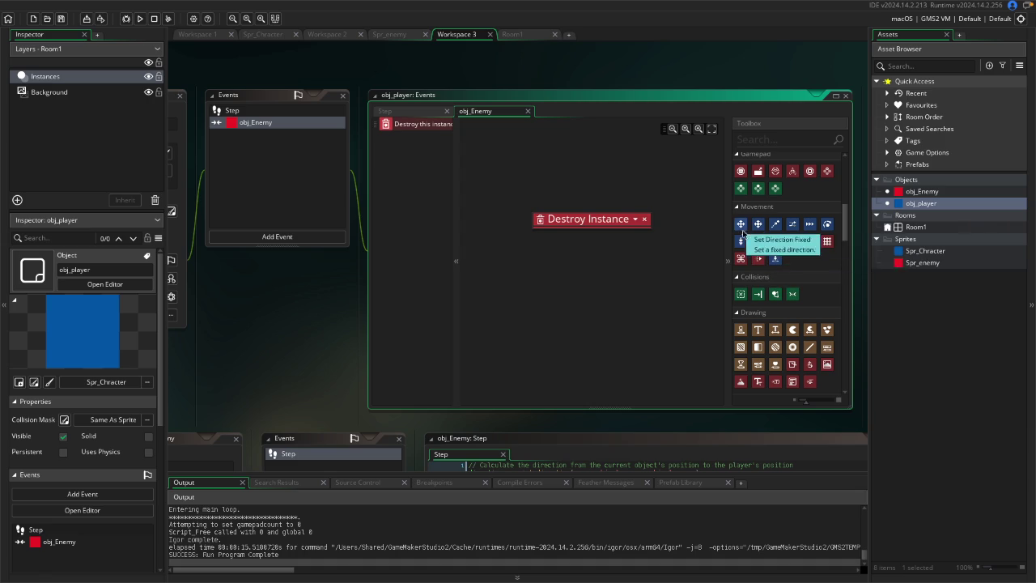
pyautogui.scroll(-10, 791, 332)
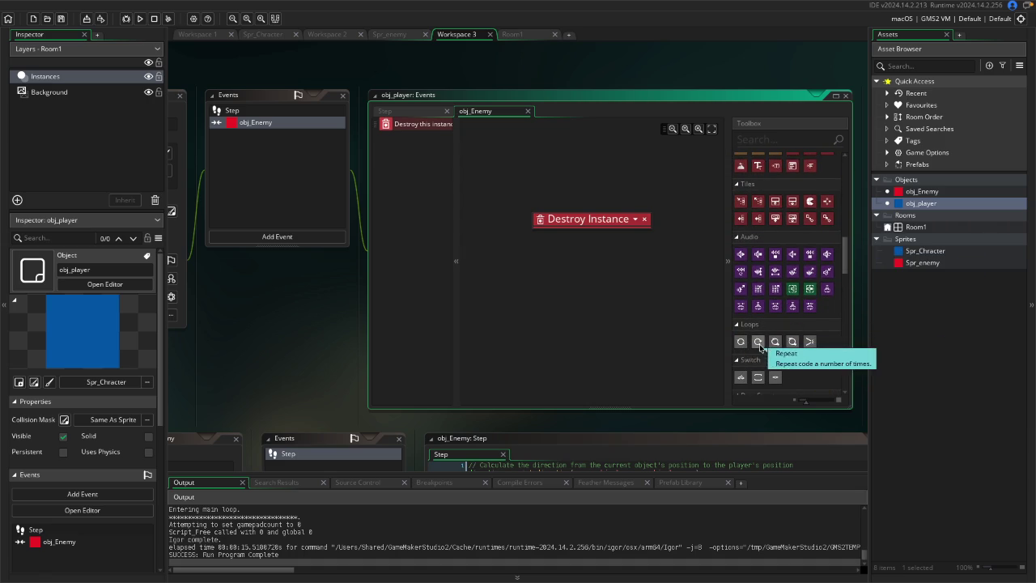
pyautogui.scroll(-4, 782, 344)
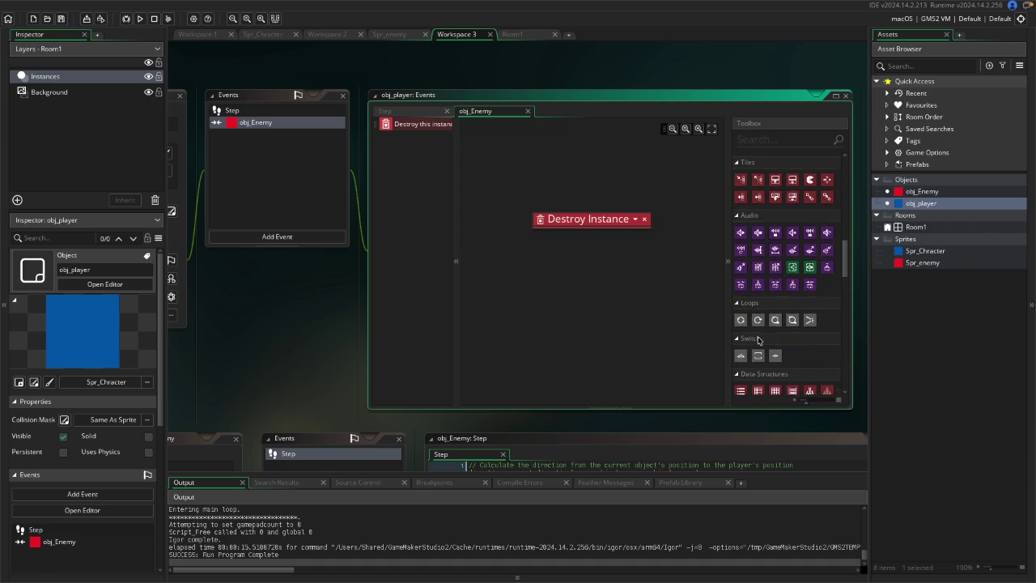
pyautogui.scroll(15, 768, 284)
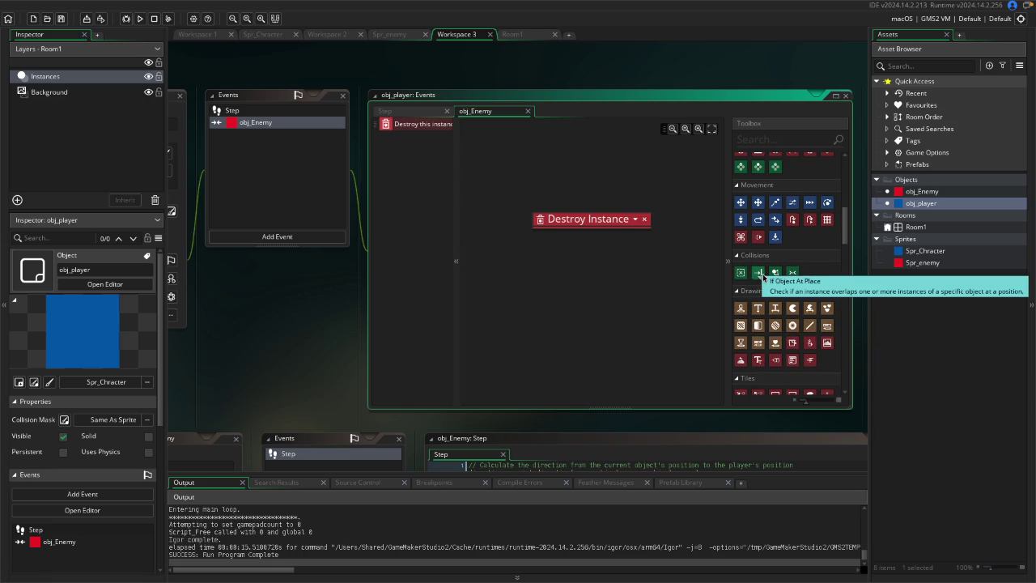
pyautogui.scroll(-10, 765, 267)
pyautogui.scroll(-2, 778, 262)
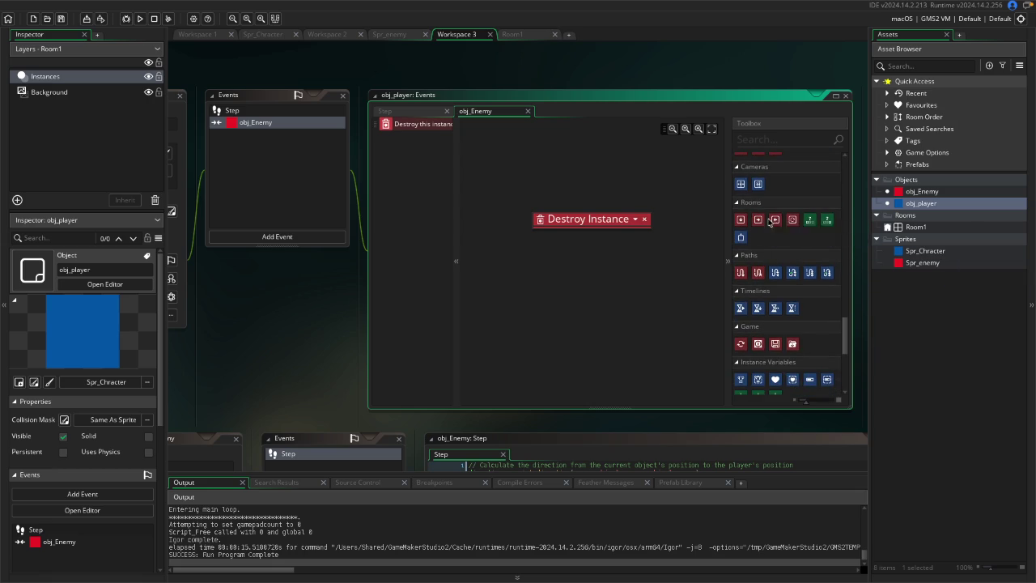
pyautogui.moveTo(798, 225)
pyautogui.mouseDown()
pyautogui.moveTo(538, 249)
pyautogui.moveTo(558, 246)
pyautogui.mouseUp()
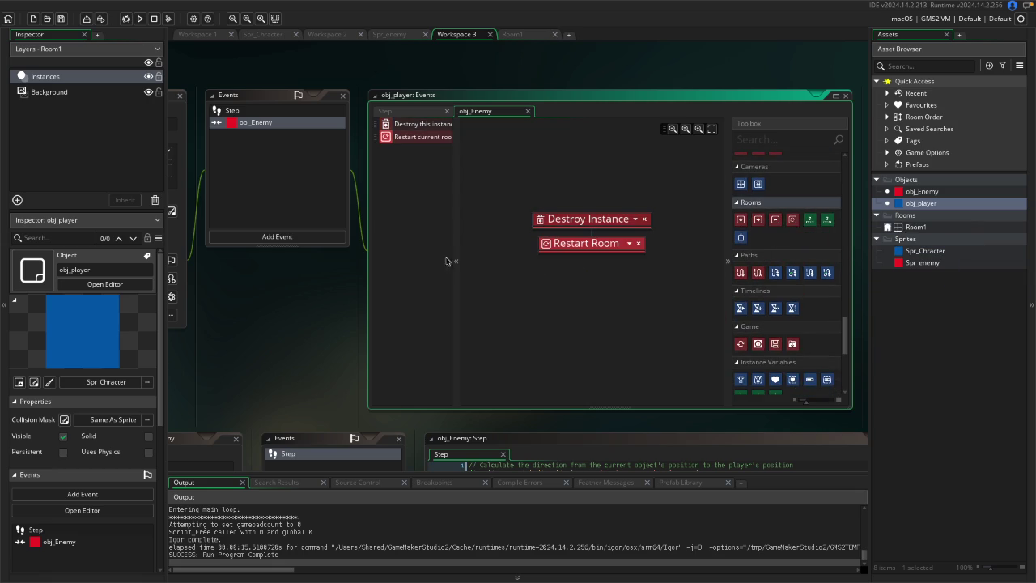
# Convert the obj_Enemy collision event to GML code, then run the game.
pyautogui.rightClick(245, 124)
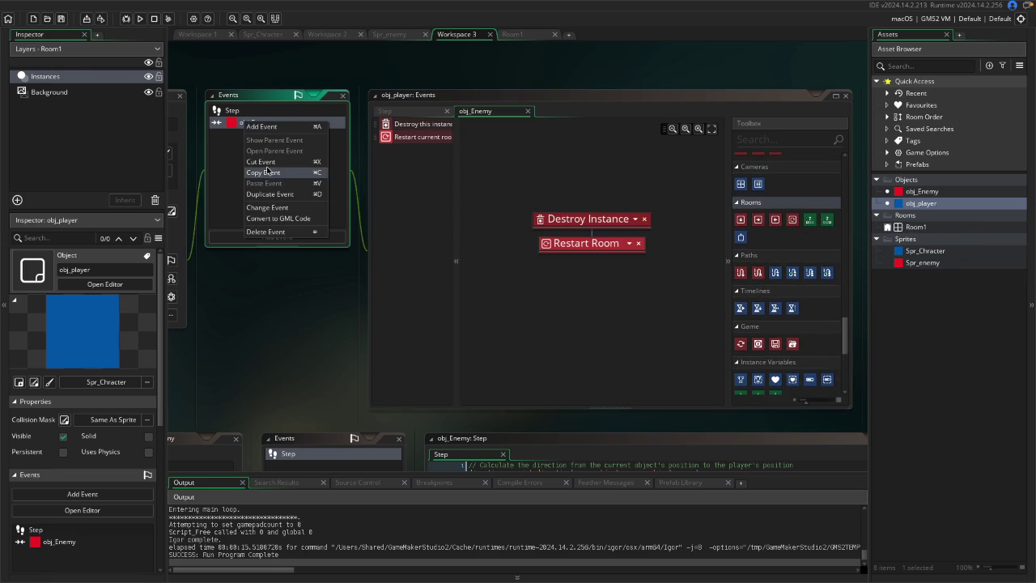
pyautogui.click(280, 224)
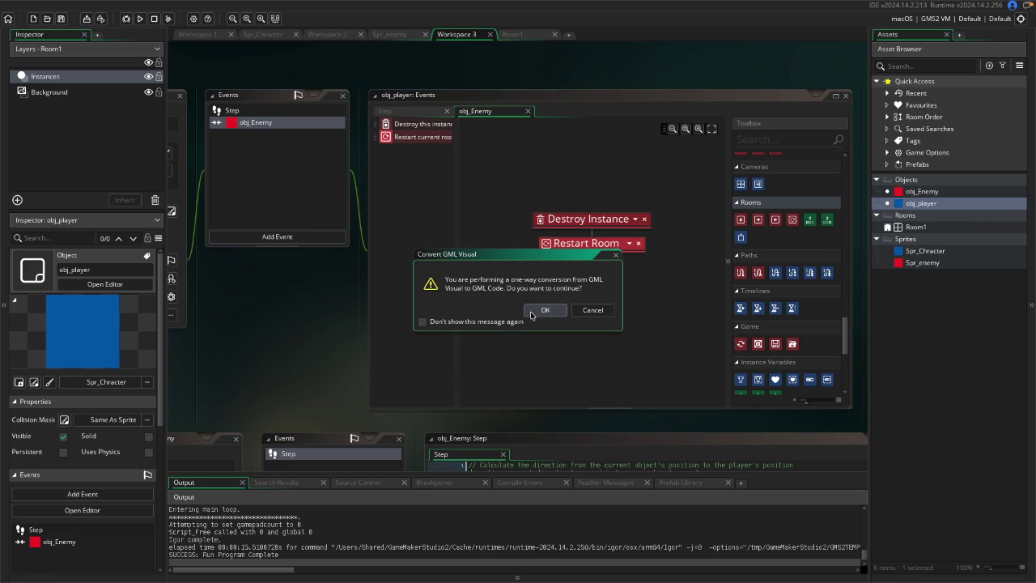
pyautogui.click(535, 314)
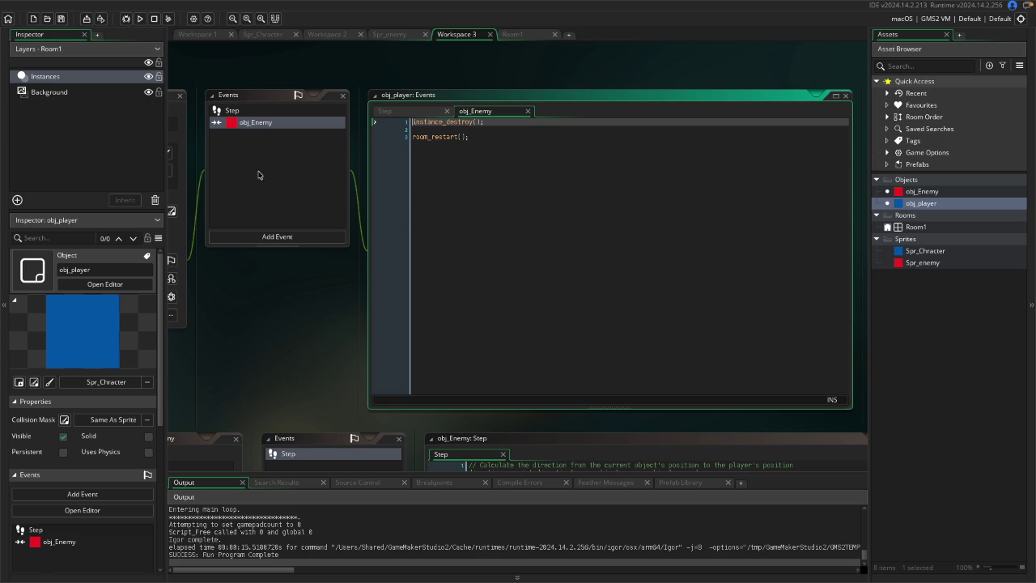
pyautogui.click(140, 18)
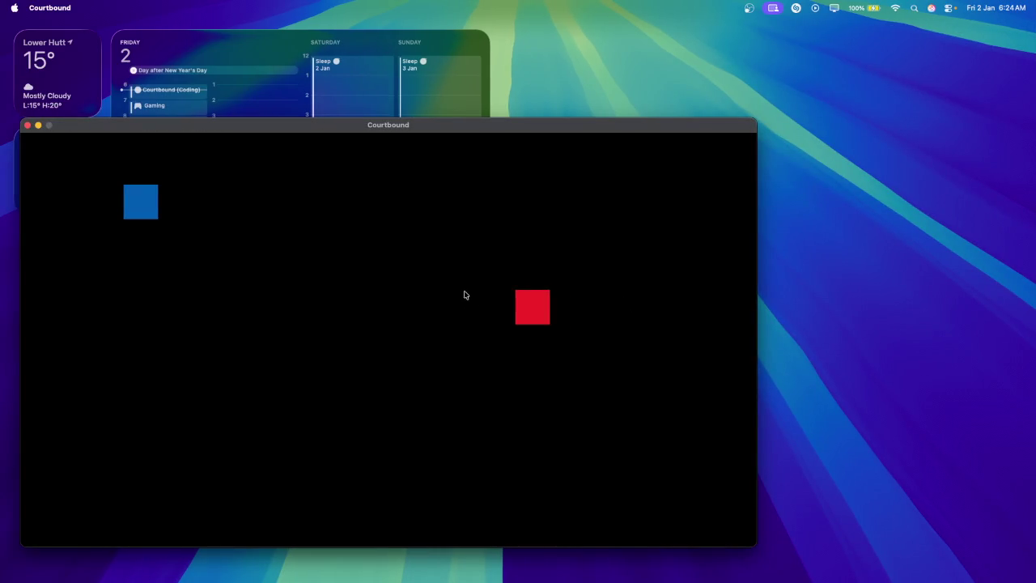
# Move the player square down, right, left, up and down, then close the game.
pyautogui.press('Down')
pyautogui.press('Right')
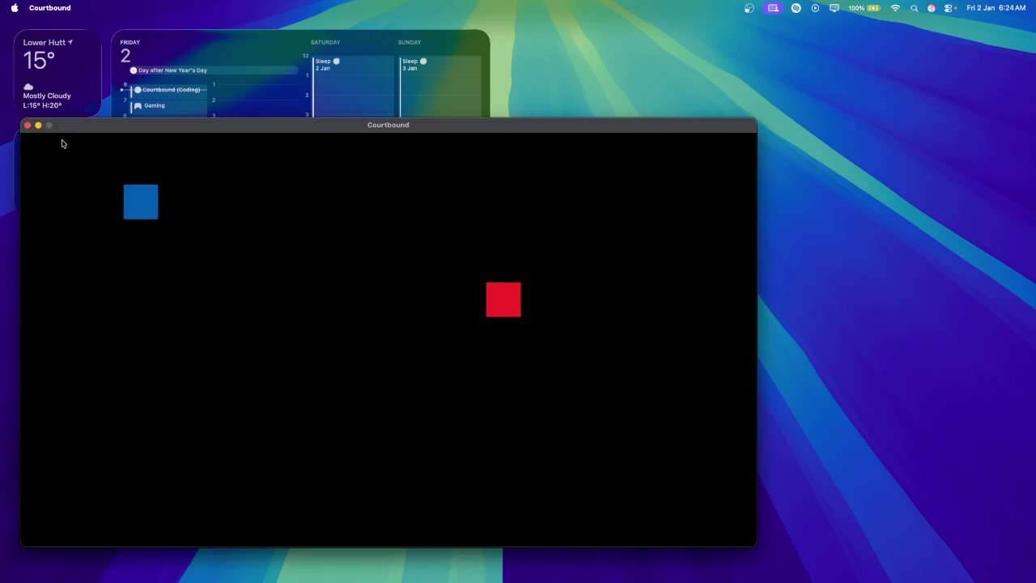
pyautogui.press('Left')
pyautogui.press('Up')
pyautogui.press('Down')
pyautogui.click(27, 125)
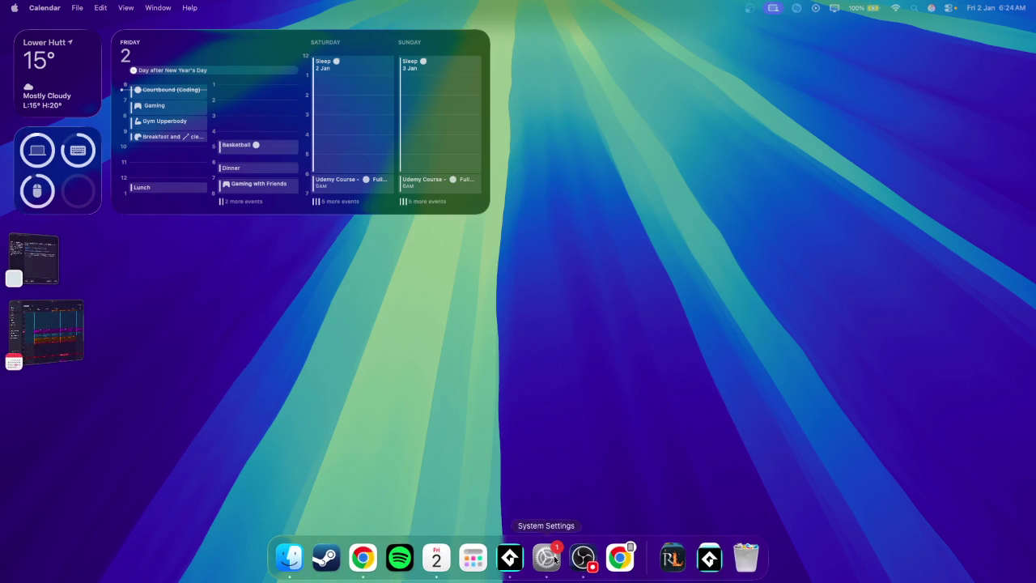
pyautogui.click(509, 558)
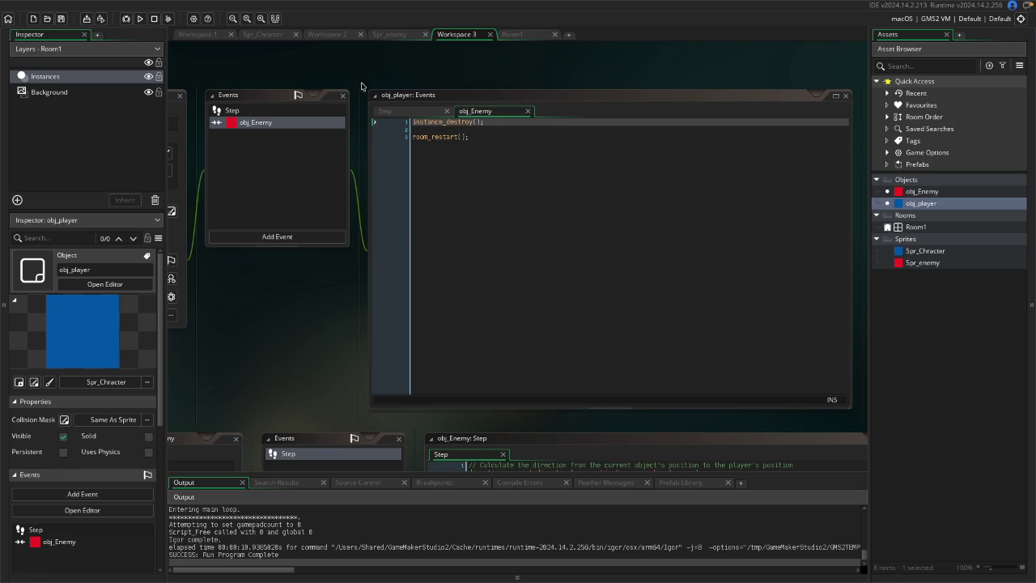
# On a new line after room_restart();, type the comment '// add timer so player explodes'.
pyautogui.click(696, 176)
pyautogui.click(419, 130)
pyautogui.click(430, 137)
pyautogui.click(485, 139)
pyautogui.press('Return')
pyautogui.write('// add t')
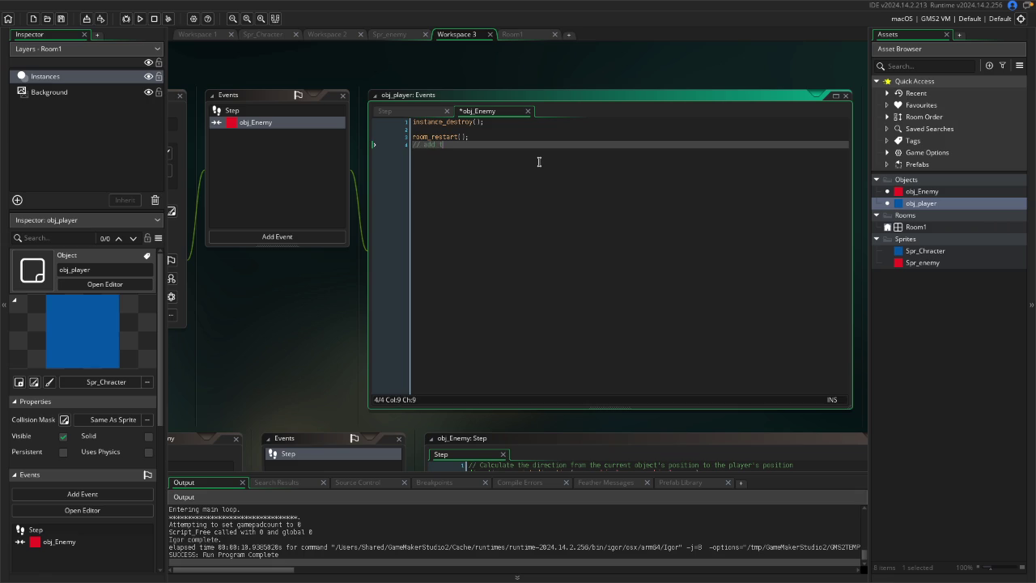
pyautogui.write('h')
pyautogui.write('imer so player explodes')
pyautogui.click(222, 267)
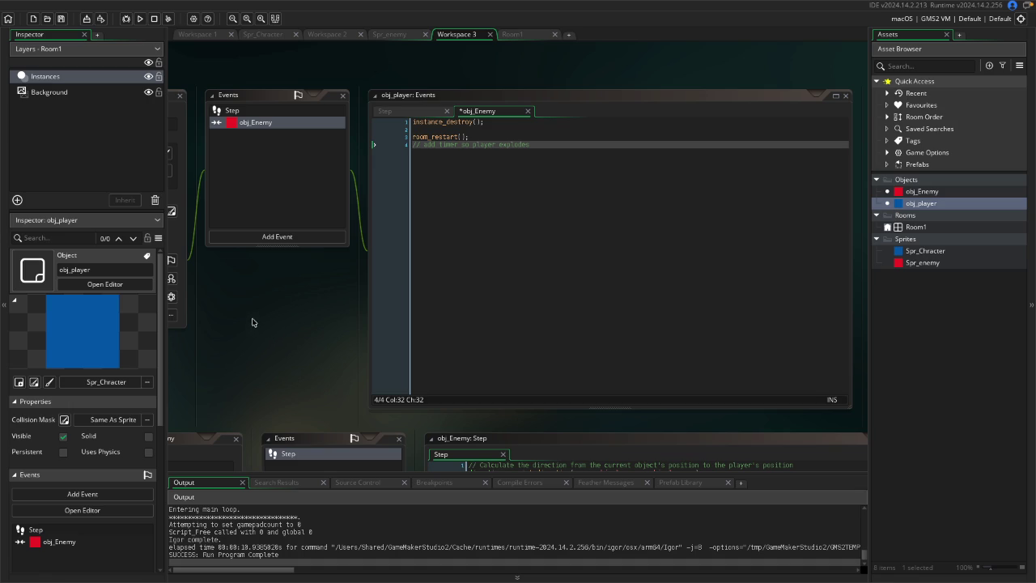
pyautogui.click(940, 287)
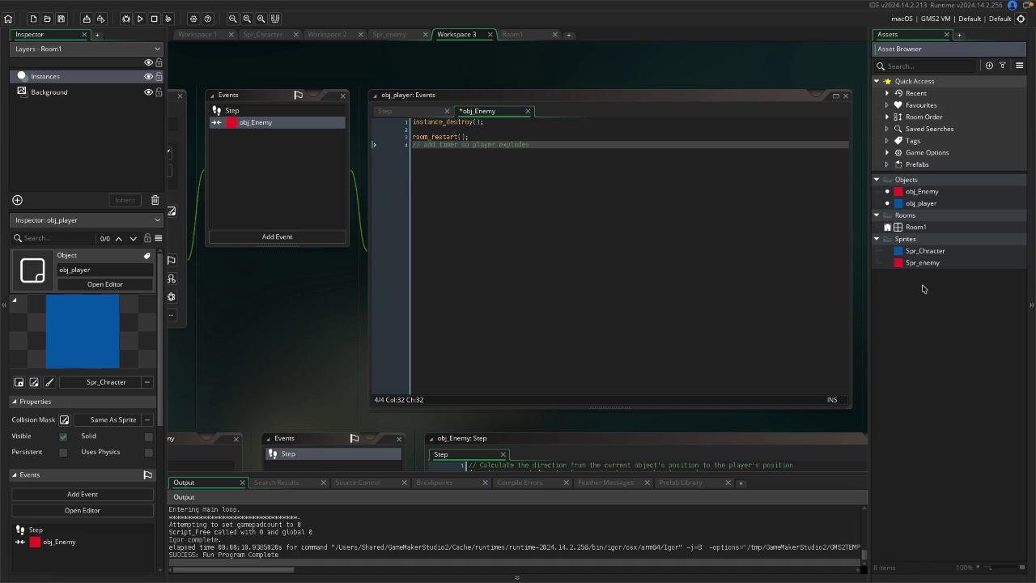
# Create an object named obj_spawner, then view Room1's settings and switch desktops.
pyautogui.rightClick(921, 287)
pyautogui.click(916, 207)
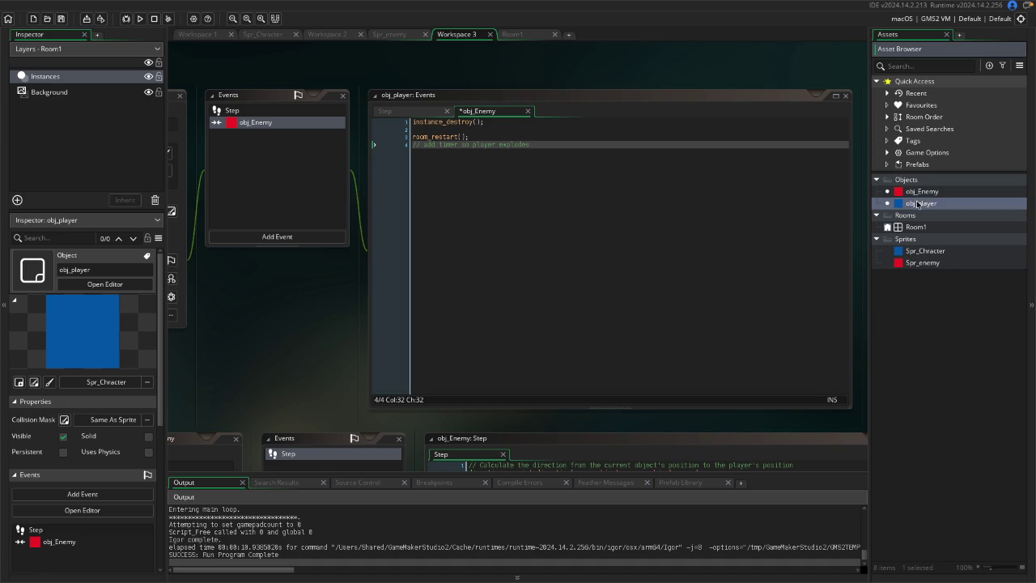
pyautogui.rightClick(269, 315)
pyautogui.moveTo(287, 317)
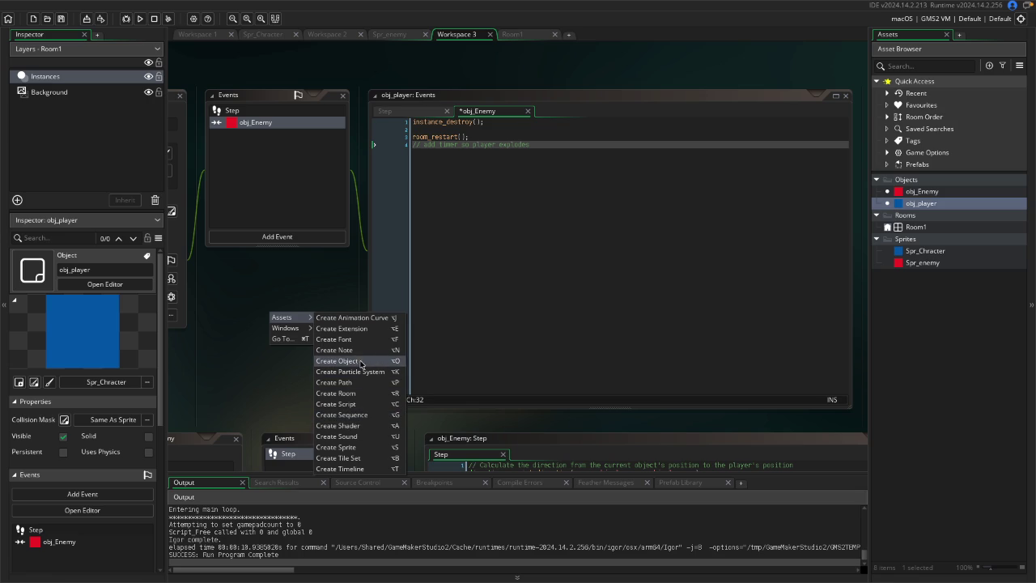
pyautogui.click(362, 364)
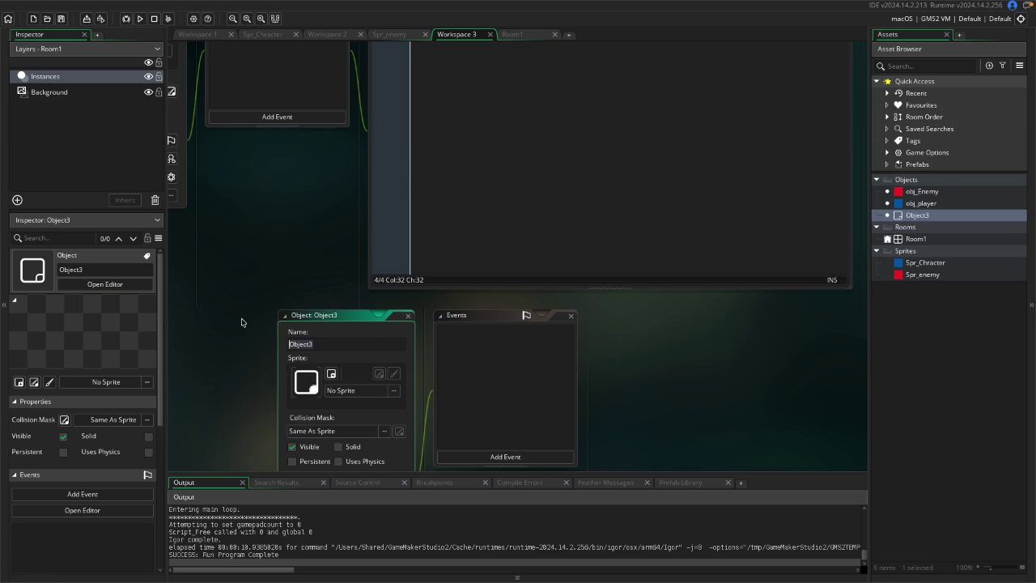
pyautogui.write('obj_spawner')
pyautogui.press('Return')
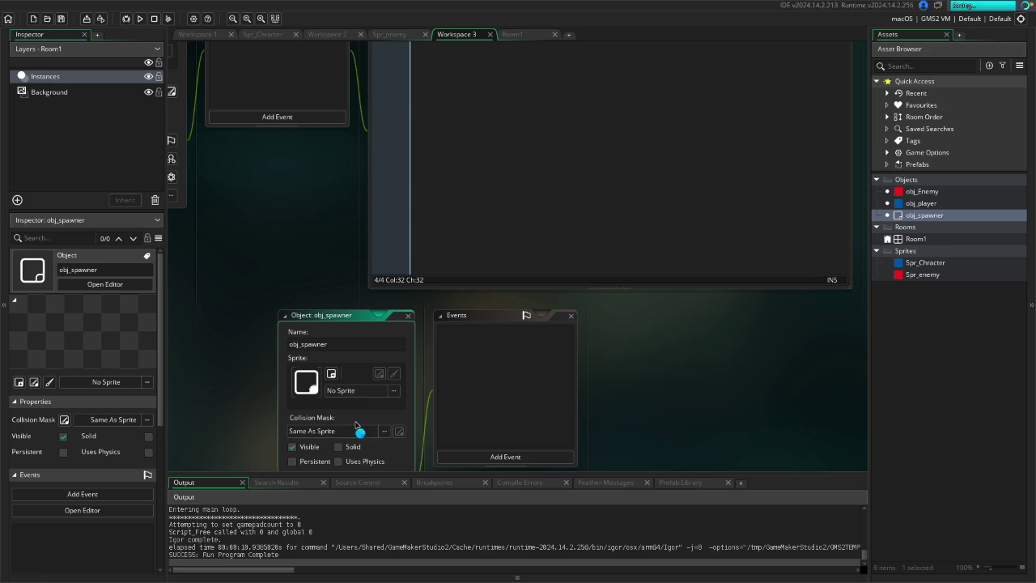
pyautogui.click(929, 242)
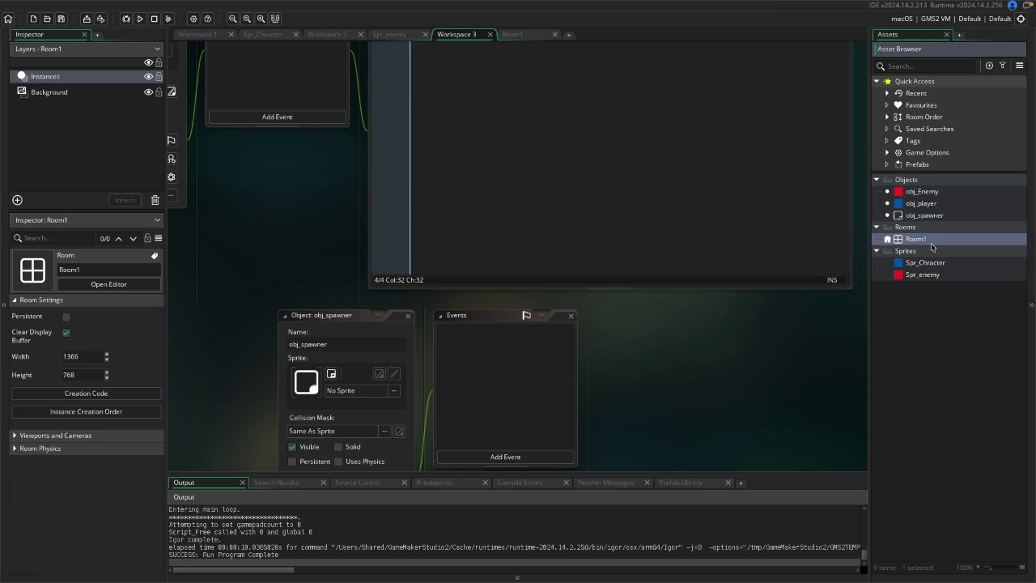
pyautogui.hotkey('ctrl', 'Left')
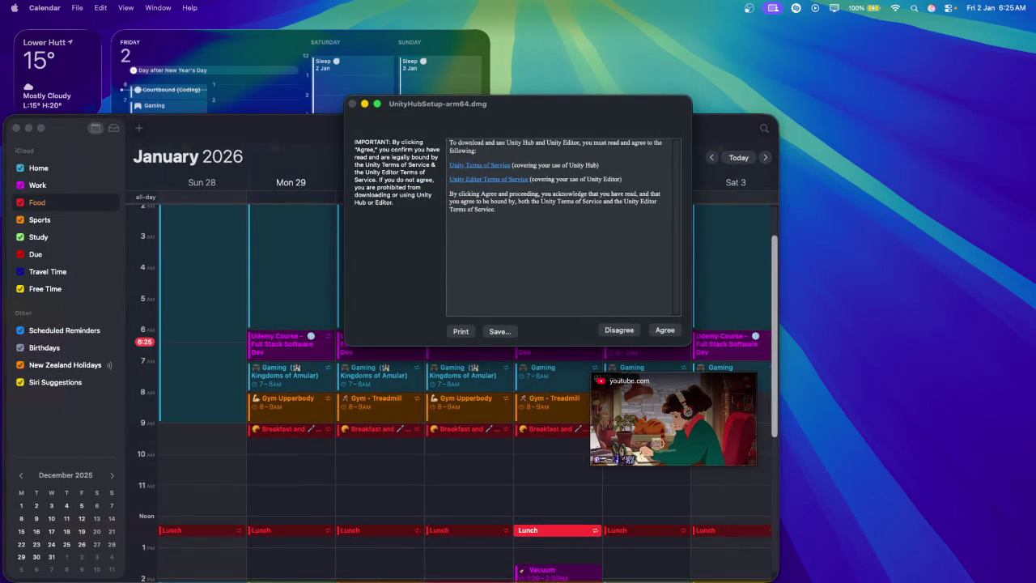
# Close the Unity Hub licence dialog, minimise Calendar, and bring GameMaker back to the front.
pyautogui.click(364, 103)
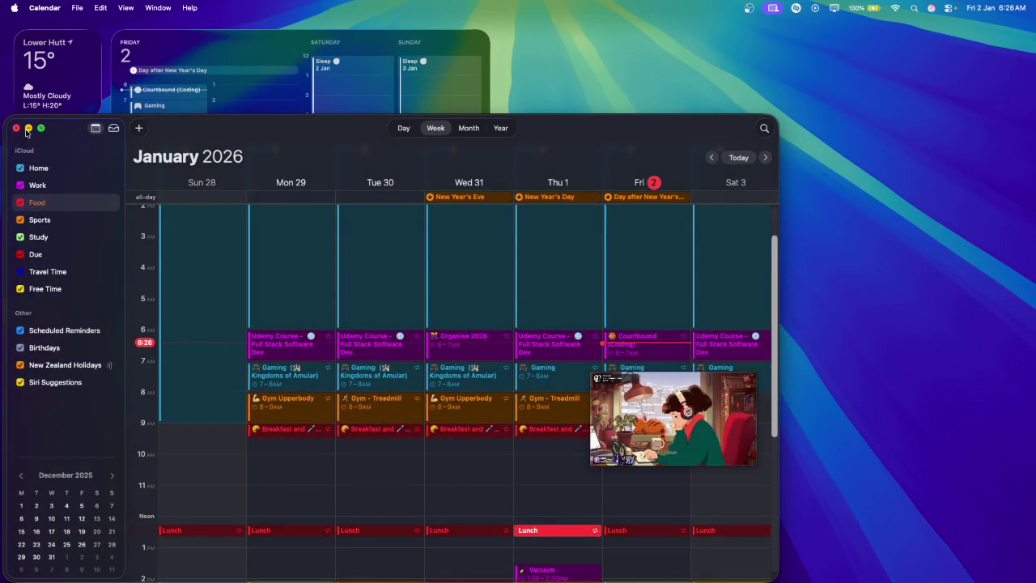
pyautogui.click(28, 128)
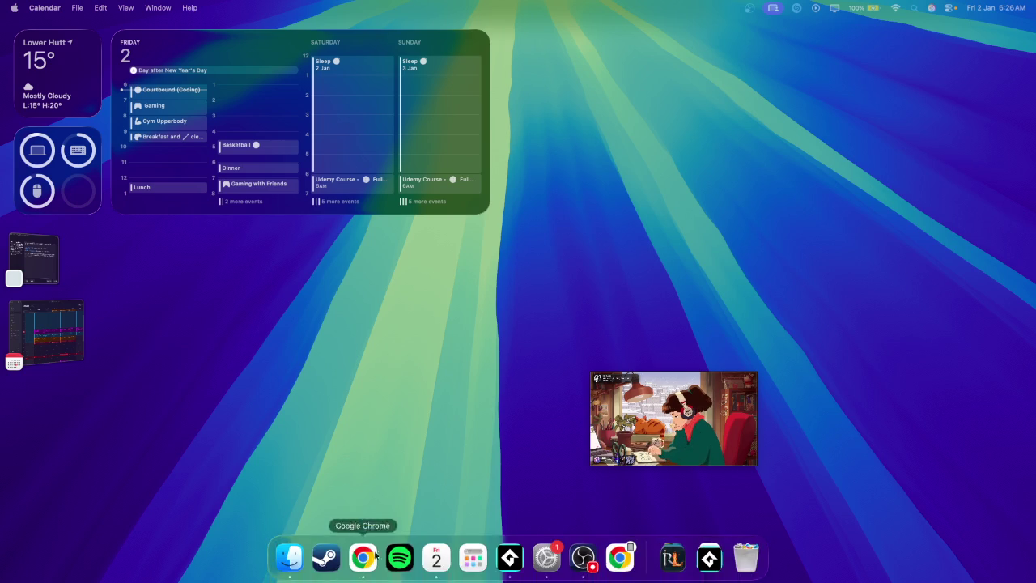
pyautogui.click(509, 569)
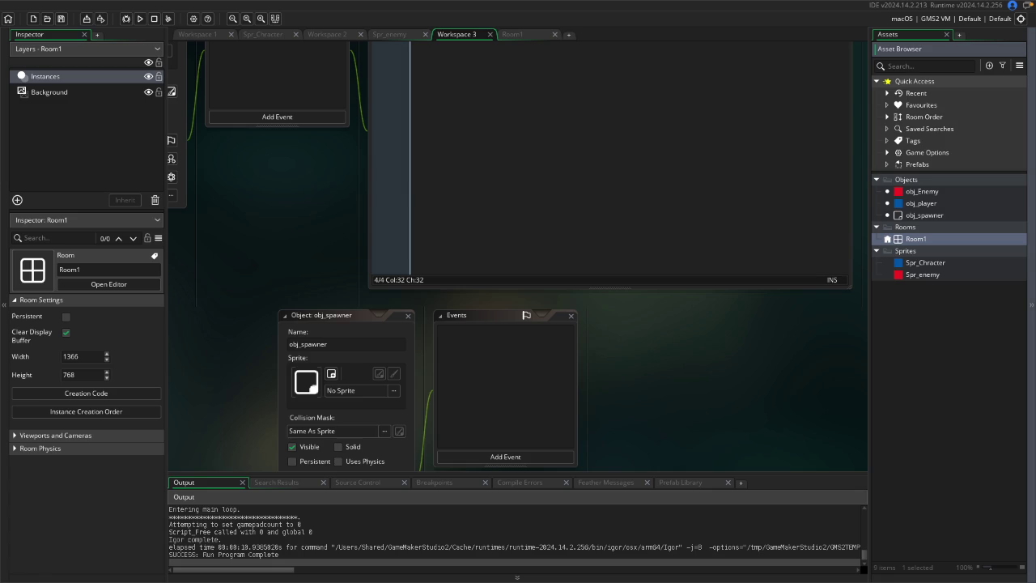
# Add a GML Step event to obj_spawner and replace its template with a '// Spawner' comment.
pyautogui.click(342, 320)
pyautogui.scroll(-5, 341, 319)
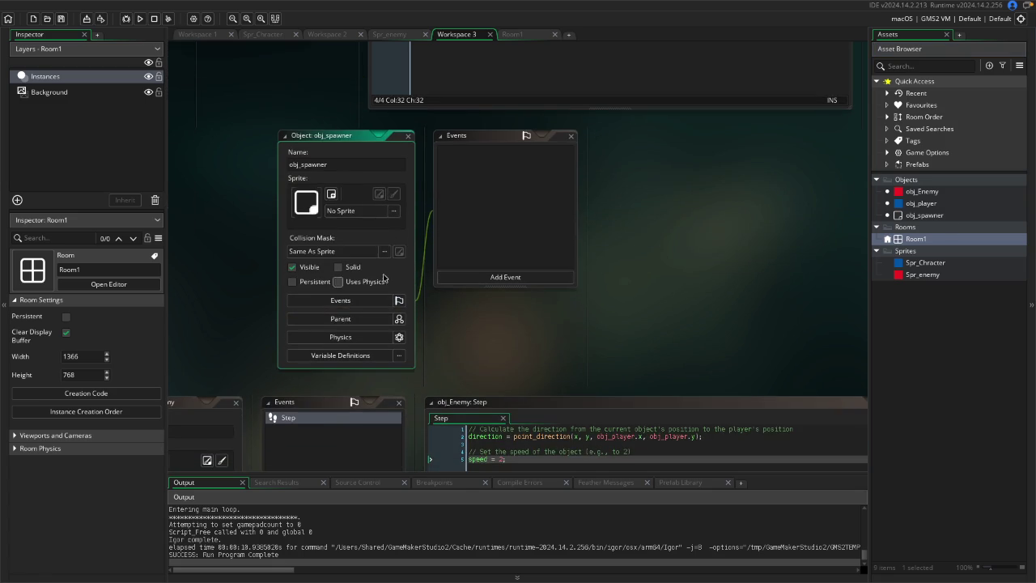
pyautogui.click(487, 277)
pyautogui.moveTo(510, 321)
pyautogui.click(558, 323)
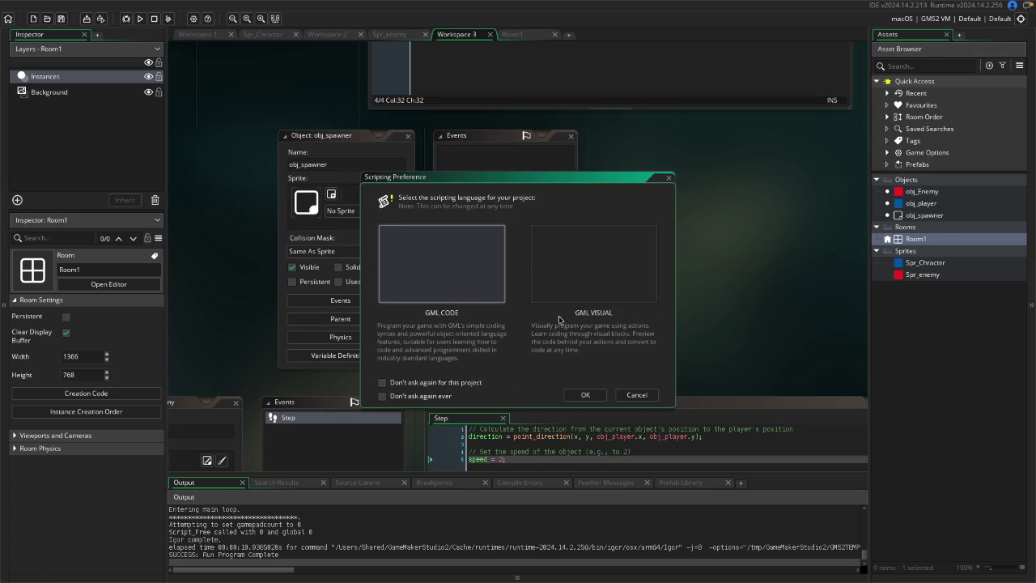
pyautogui.click(585, 395)
pyautogui.hotkey('ctrl', 'a')
pyautogui.write('// ')
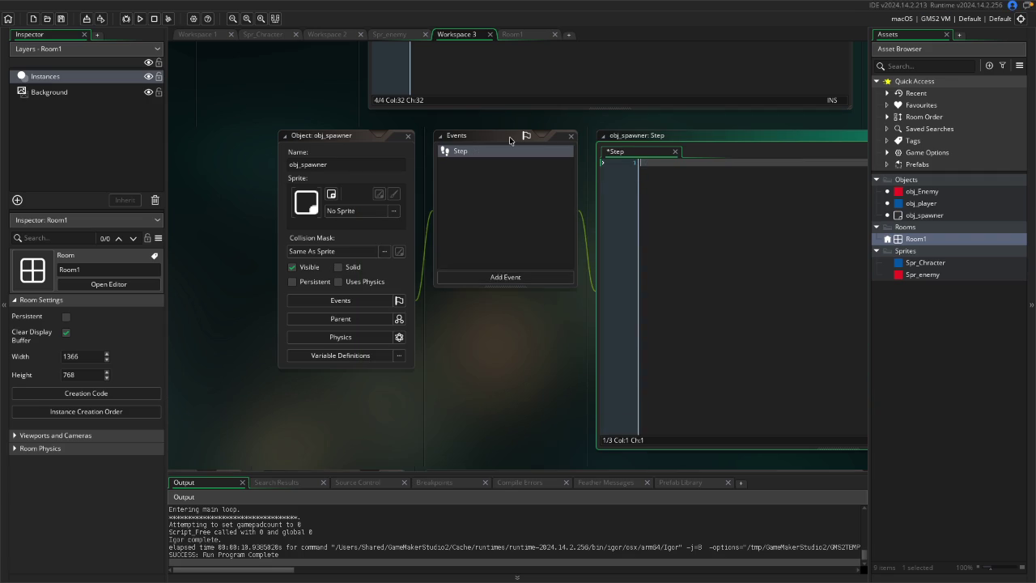
pyautogui.write('Spaw')
pyautogui.write('ner')
pyautogui.press('Return')
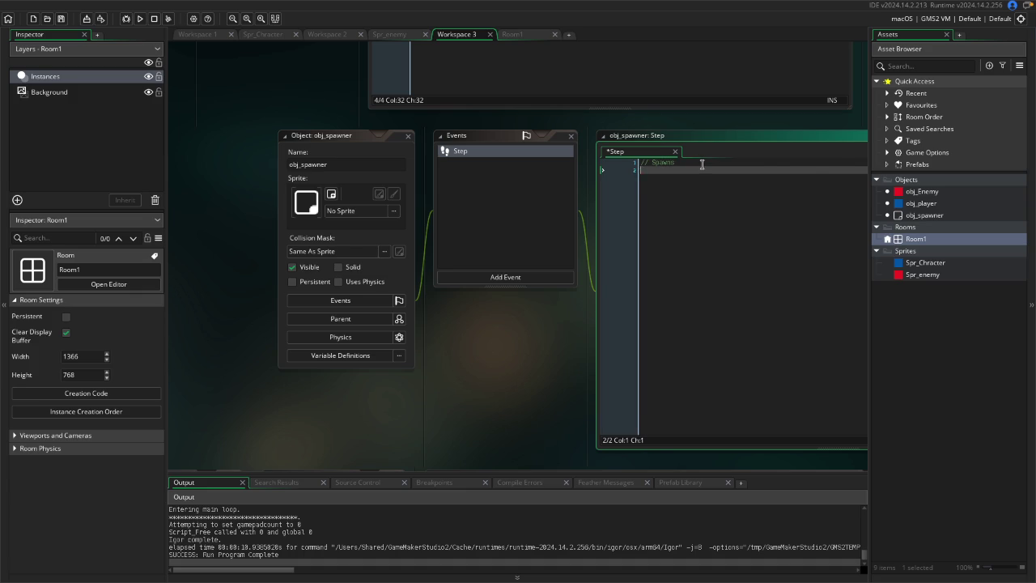
# Paste an instance_create call at random(room_width), random(height) on line 2 and extend the comment.
pyautogui.hotkey('ctrl', 'v')
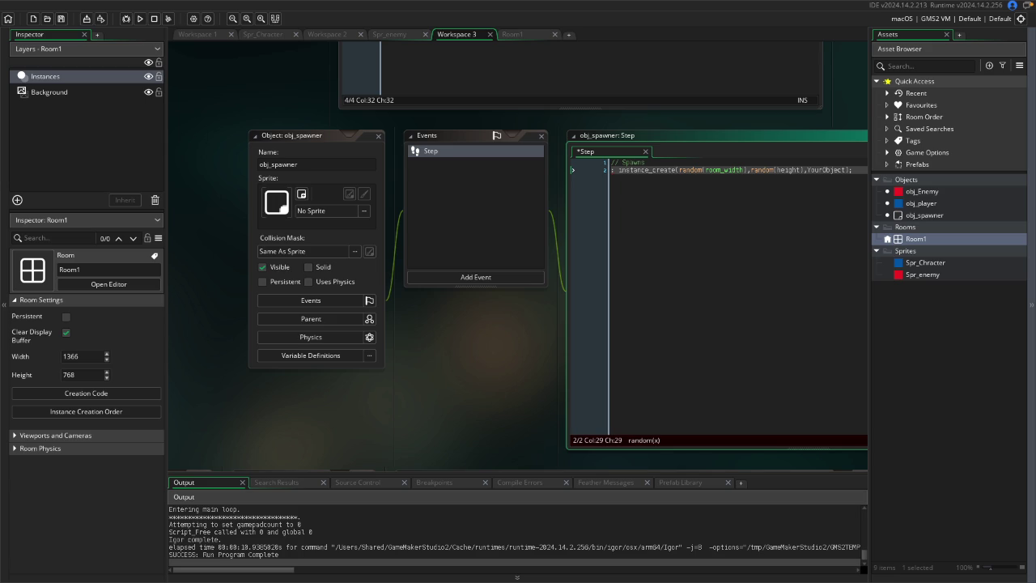
pyautogui.click(627, 169)
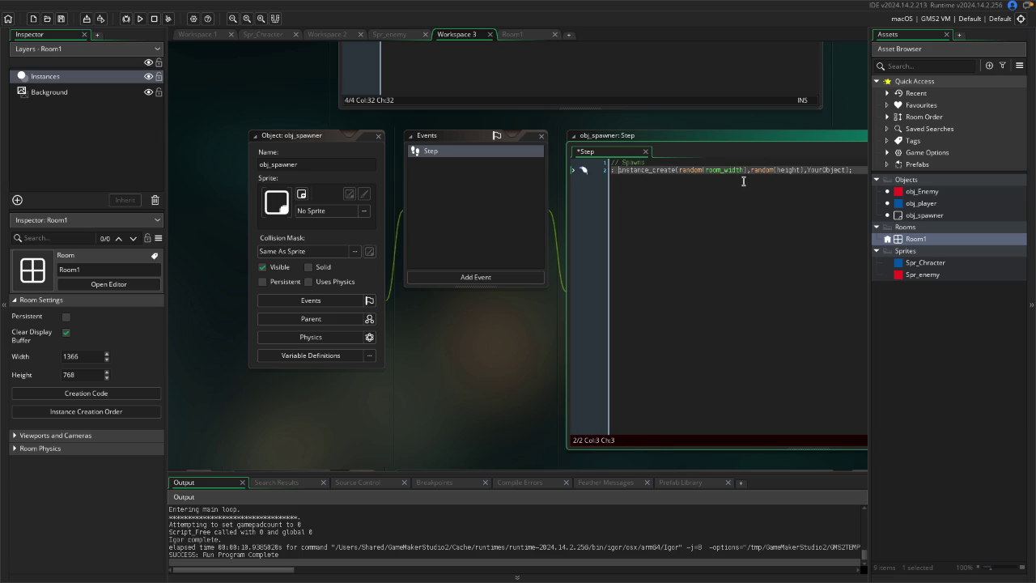
pyautogui.press('BackSpace')
pyautogui.press('BackSpace')
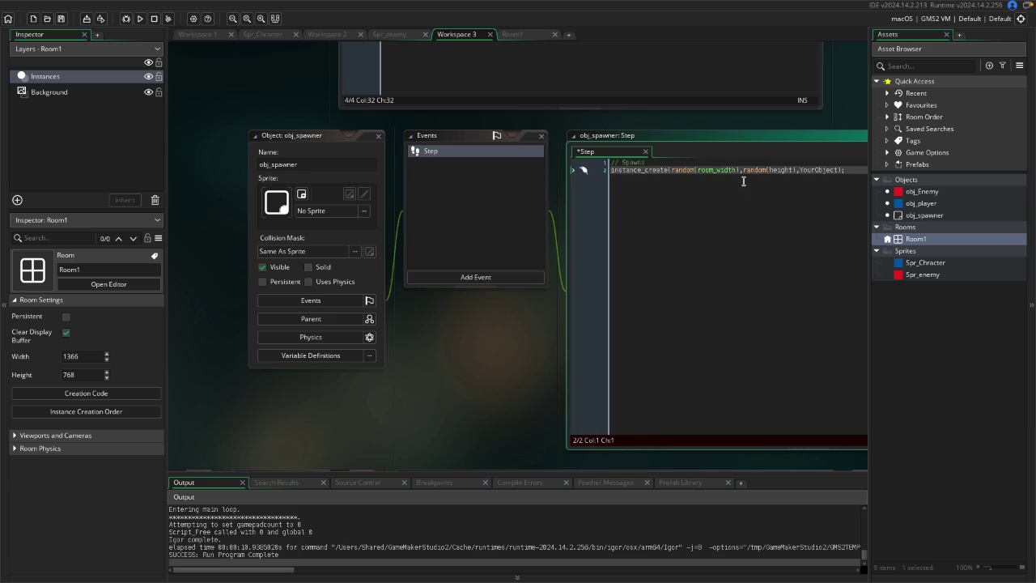
pyautogui.scroll(1, 743, 181)
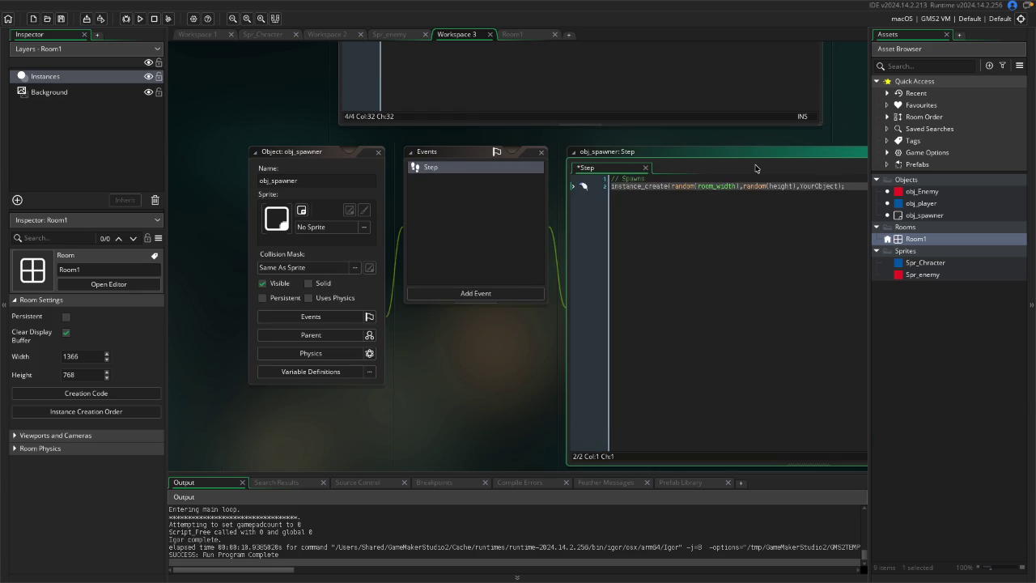
pyautogui.click(647, 178)
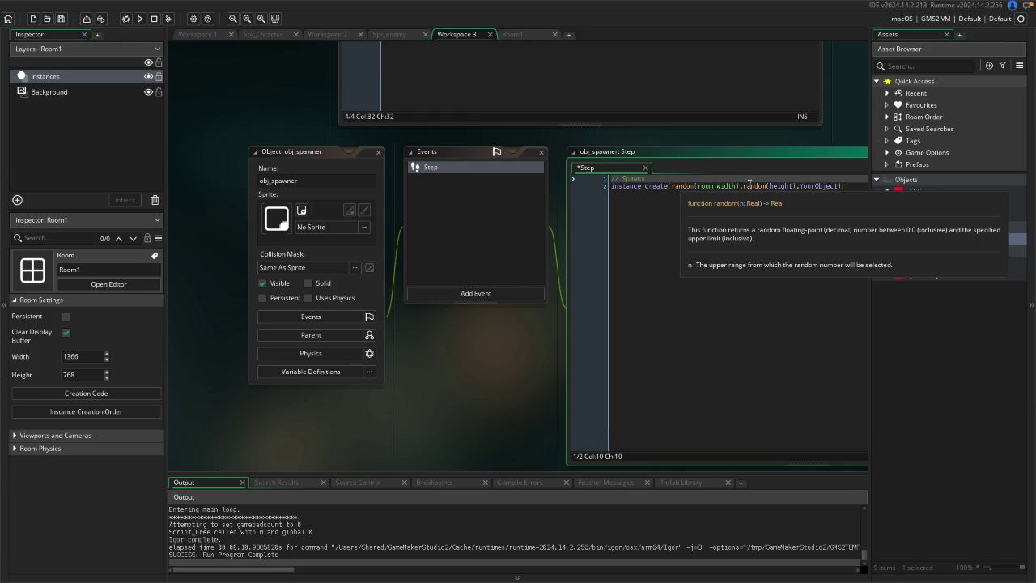
pyautogui.write('c')
pyautogui.write('Enemy around map')
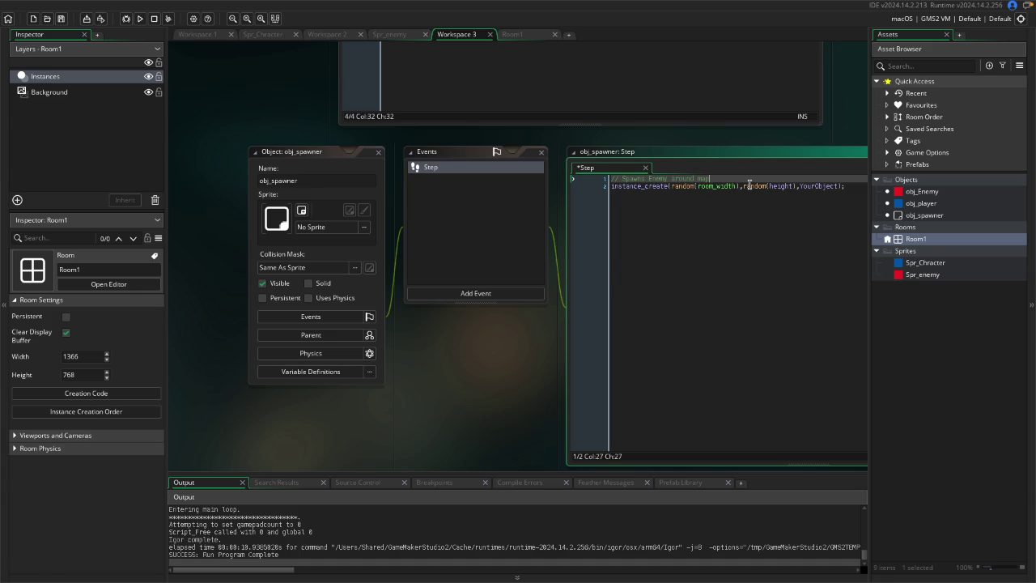
# Replace the YourObject placeholder in the instance_create call with obj_player via autocomplete.
pyautogui.click(838, 186)
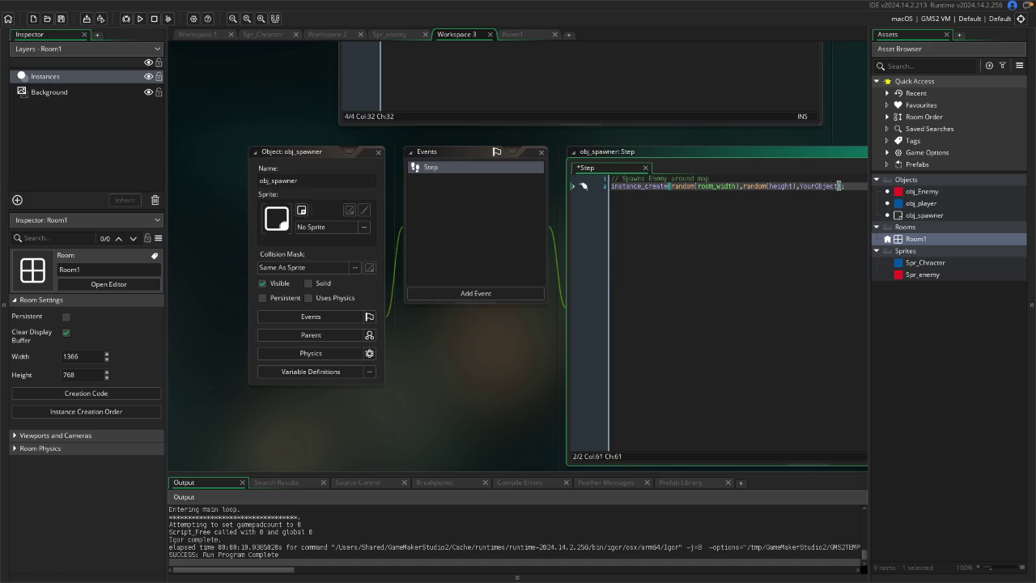
pyautogui.moveTo(838, 187); pyautogui.dragTo(802, 188)
pyautogui.press('BackSpace')
pyautogui.write('ov')
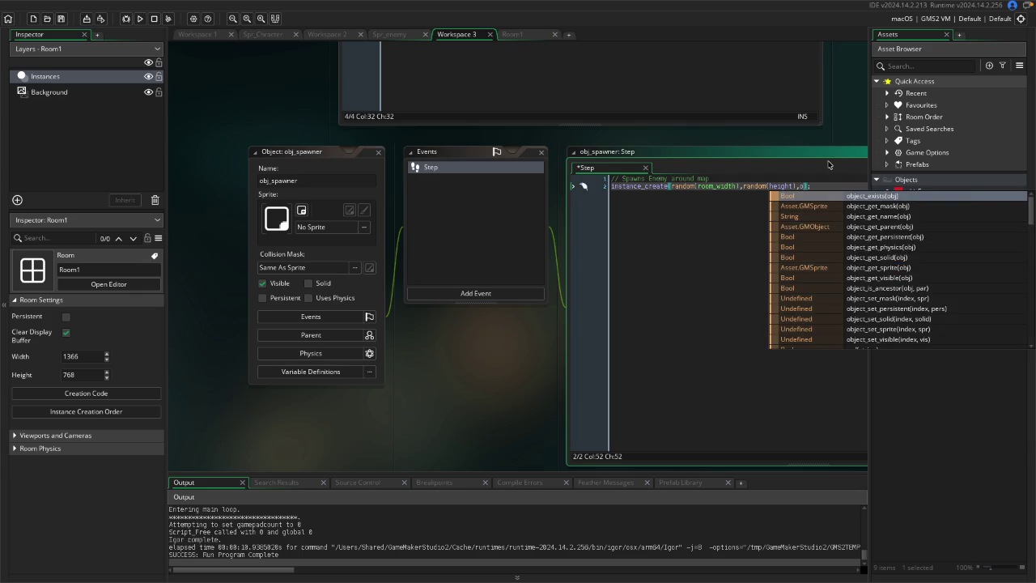
pyautogui.press('BackSpace')
pyautogui.write('bj_player')
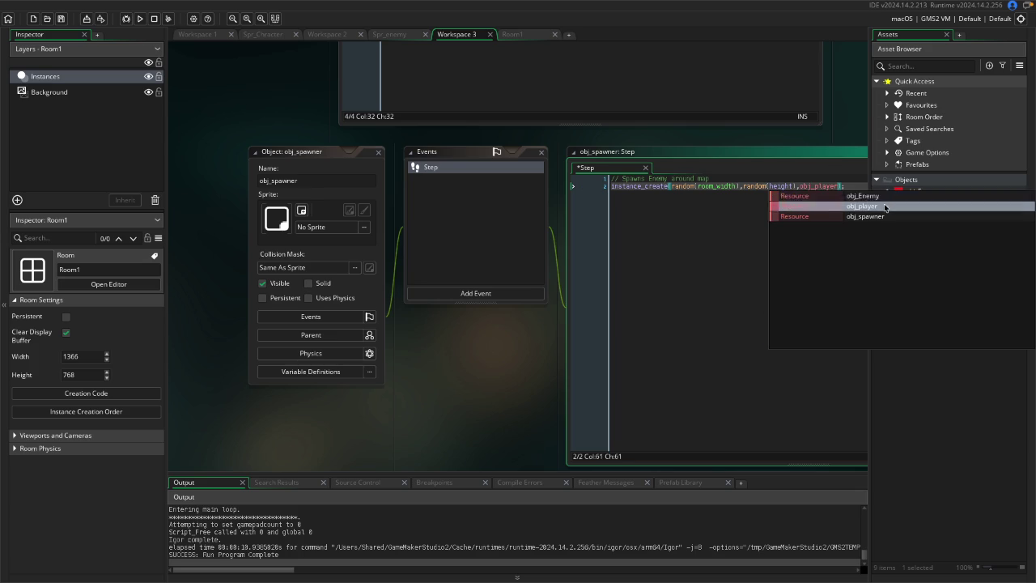
pyautogui.click(881, 206)
pyautogui.doubleClick(915, 193)
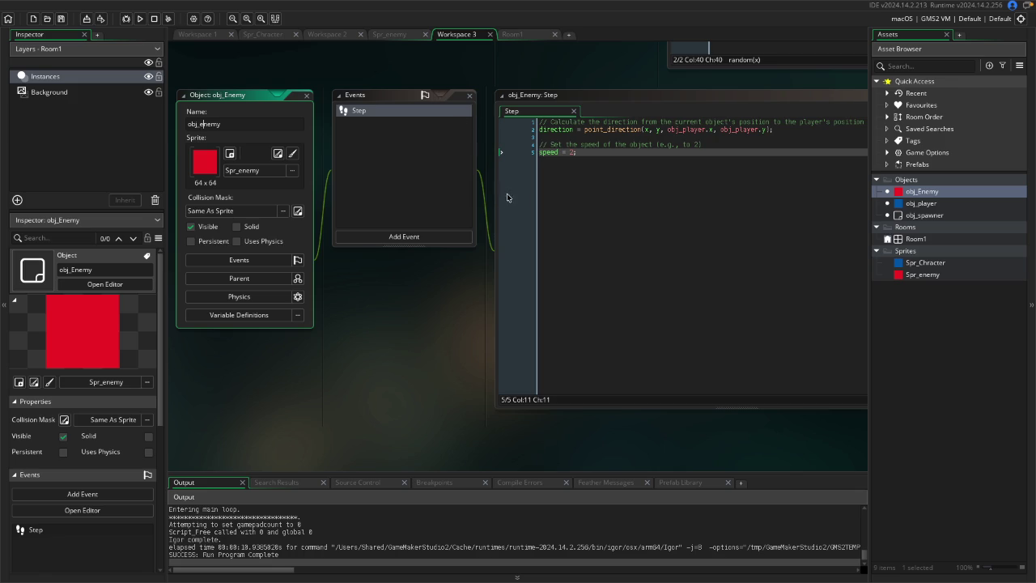
# Review obj_player's collision code, then build and launch the Courtbound game.
pyautogui.doubleClick(942, 206)
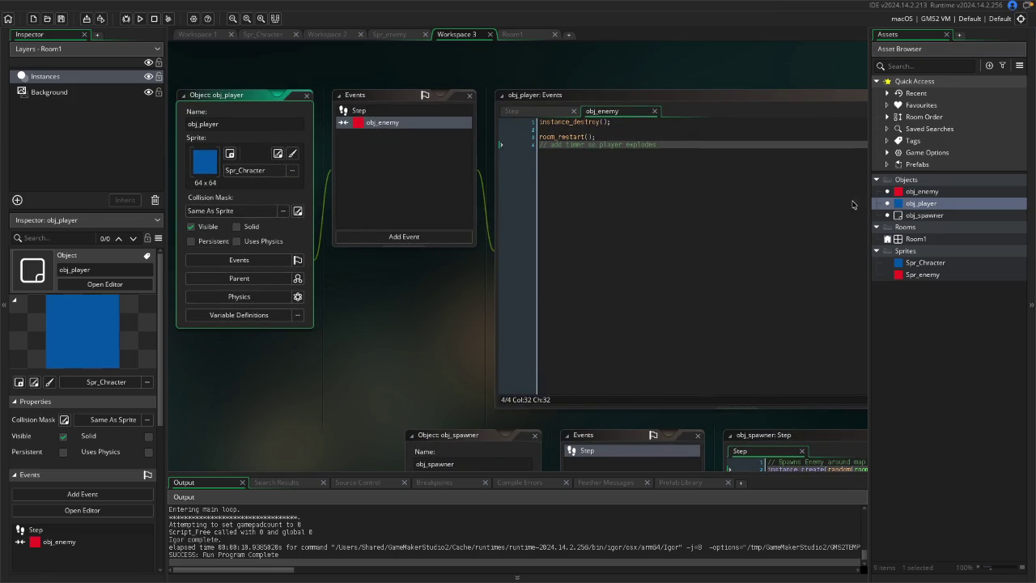
pyautogui.click(603, 176)
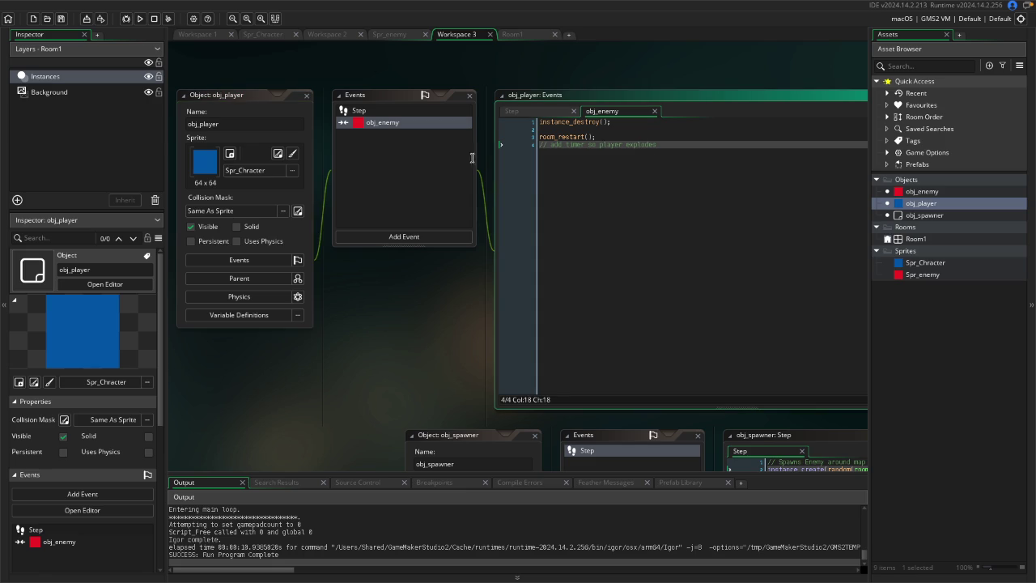
pyautogui.click(139, 18)
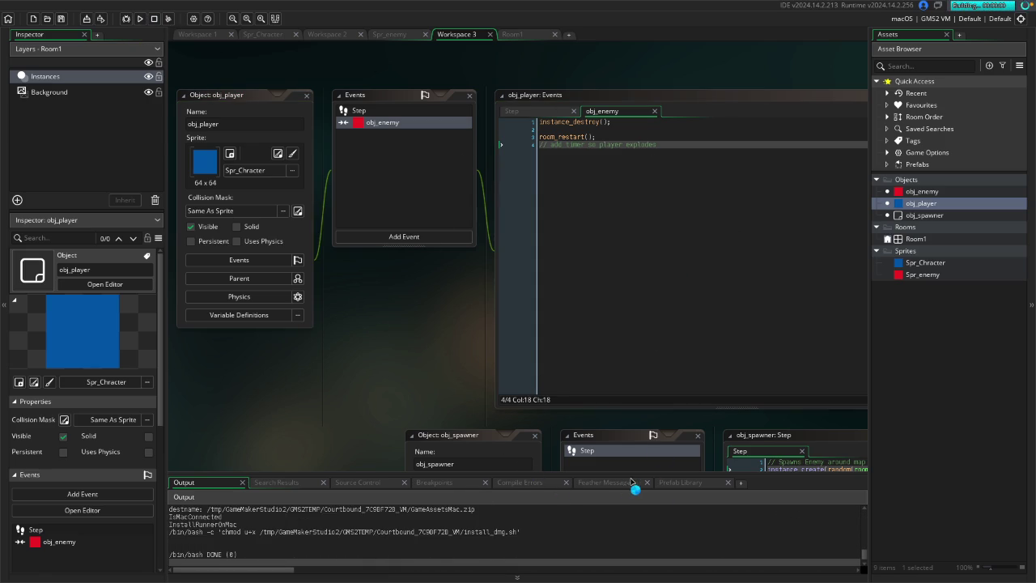
pyautogui.click(919, 215)
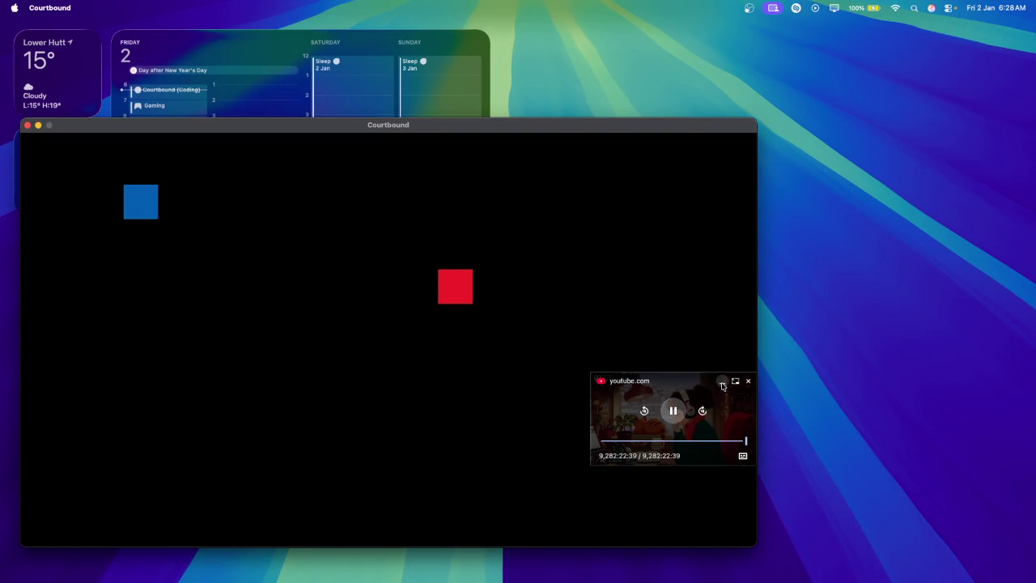
# Close the floating video player and the Courtbound game window, returning to GameMaker.
pyautogui.click(721, 378)
pyautogui.click(26, 126)
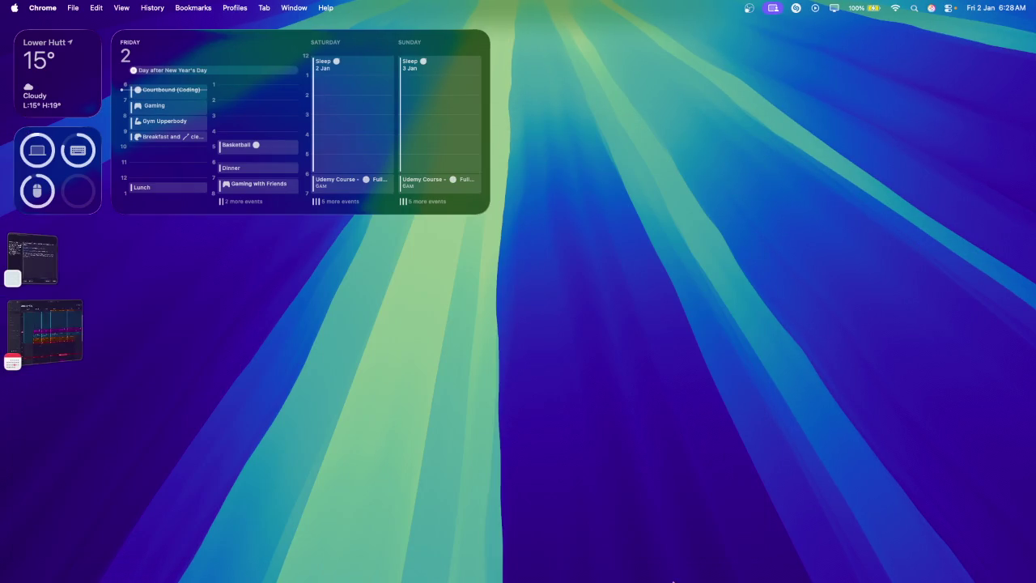
pyautogui.moveTo(615, 576)
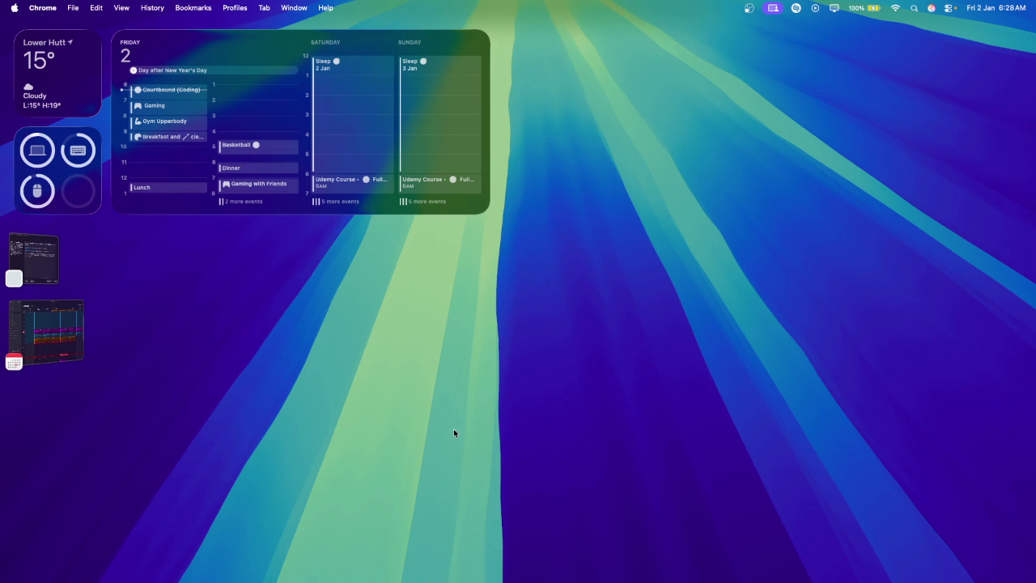
pyautogui.click(536, 575)
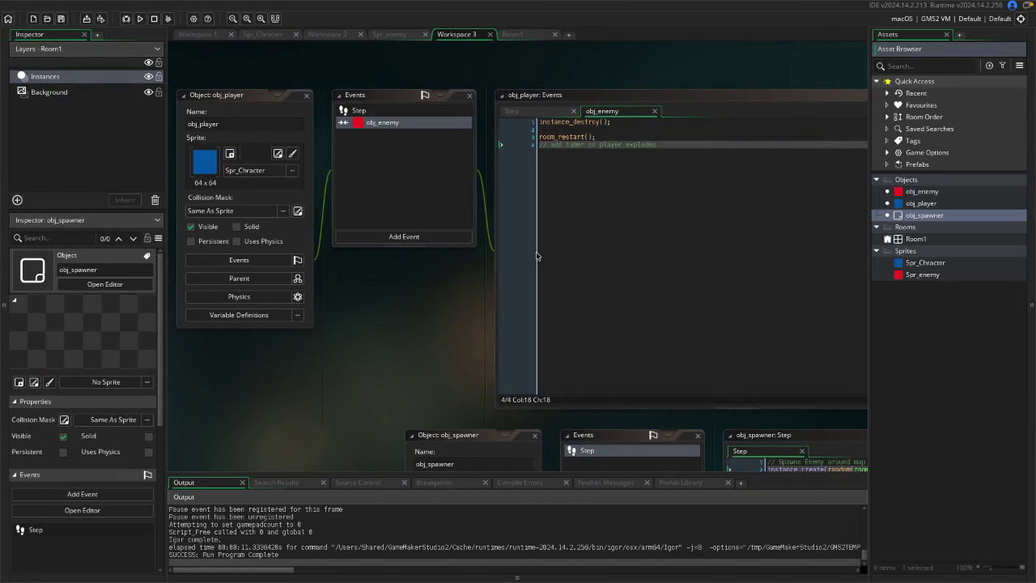
# Place an obj_spawner instance in Room1 and run the game, which errors on unset height.
pyautogui.doubleClick(931, 237)
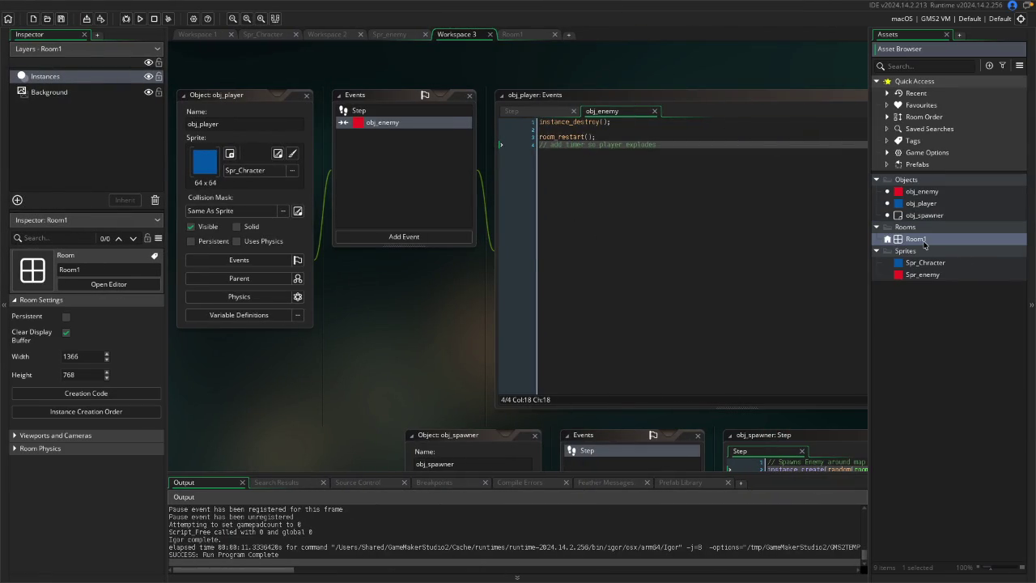
pyautogui.moveTo(927, 216)
pyautogui.mouseDown()
pyautogui.moveTo(832, 215)
pyautogui.moveTo(589, 97)
pyautogui.mouseUp()
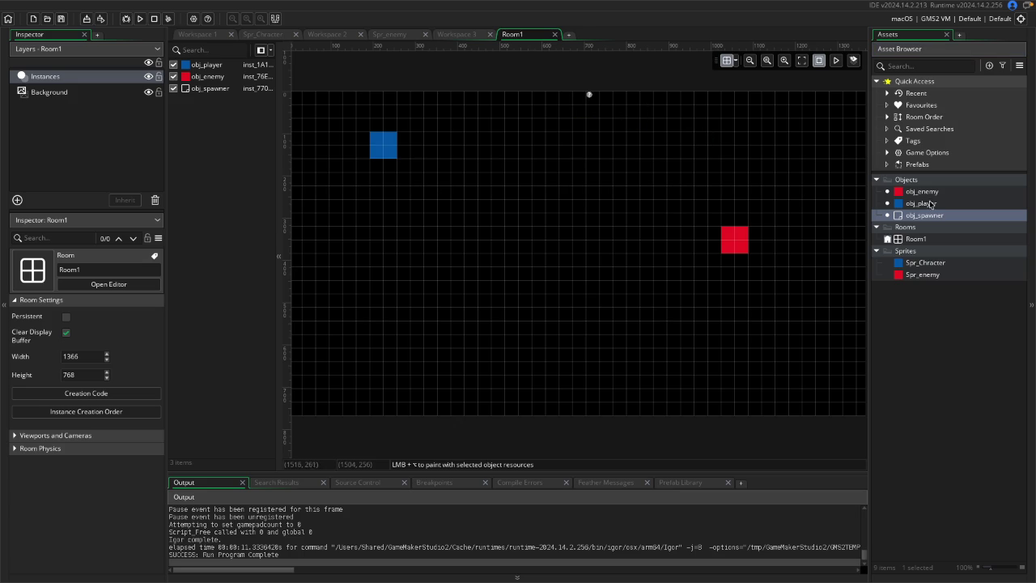
pyautogui.click(931, 203)
pyautogui.click(927, 192)
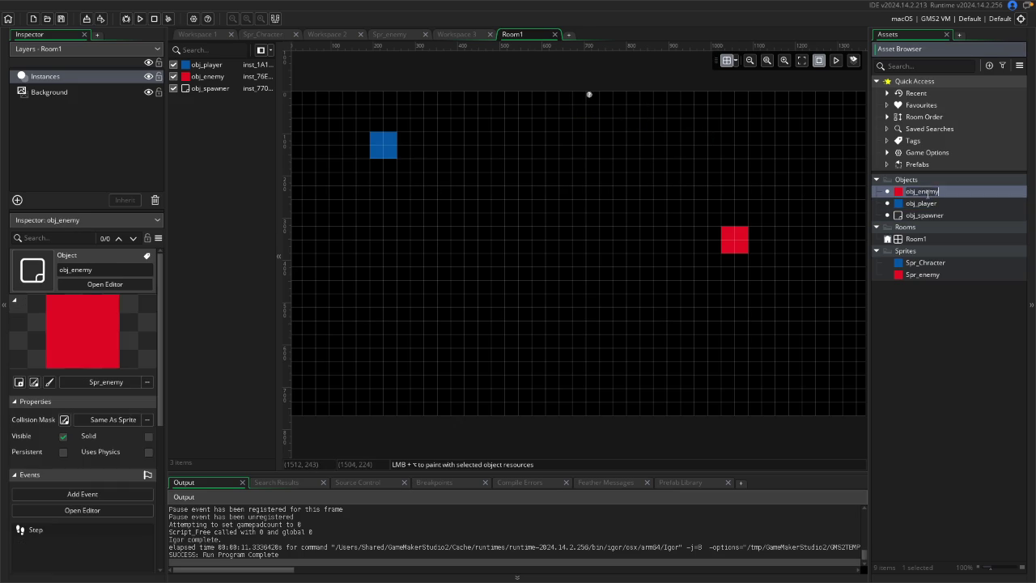
pyautogui.doubleClick(950, 216)
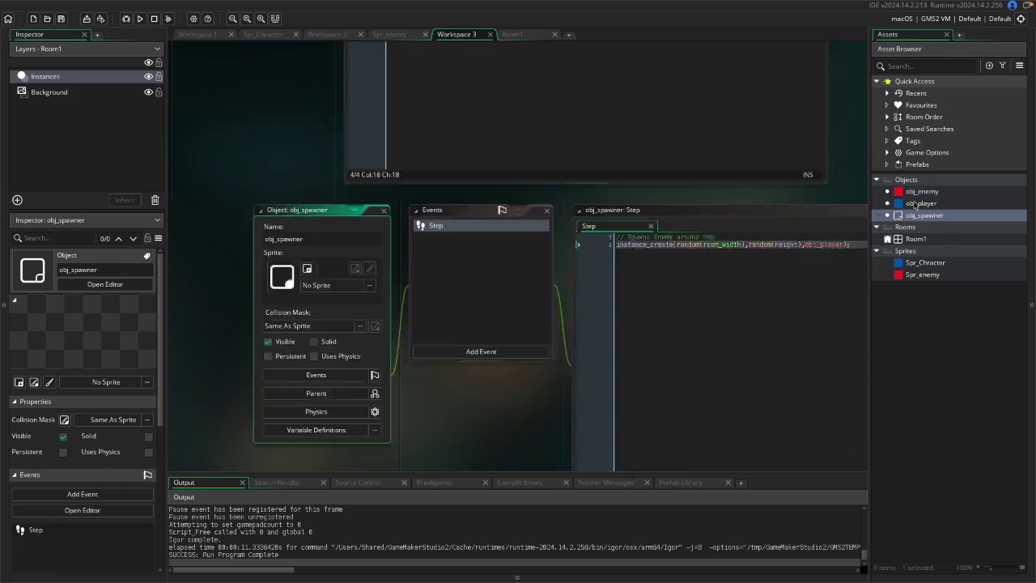
pyautogui.click(139, 18)
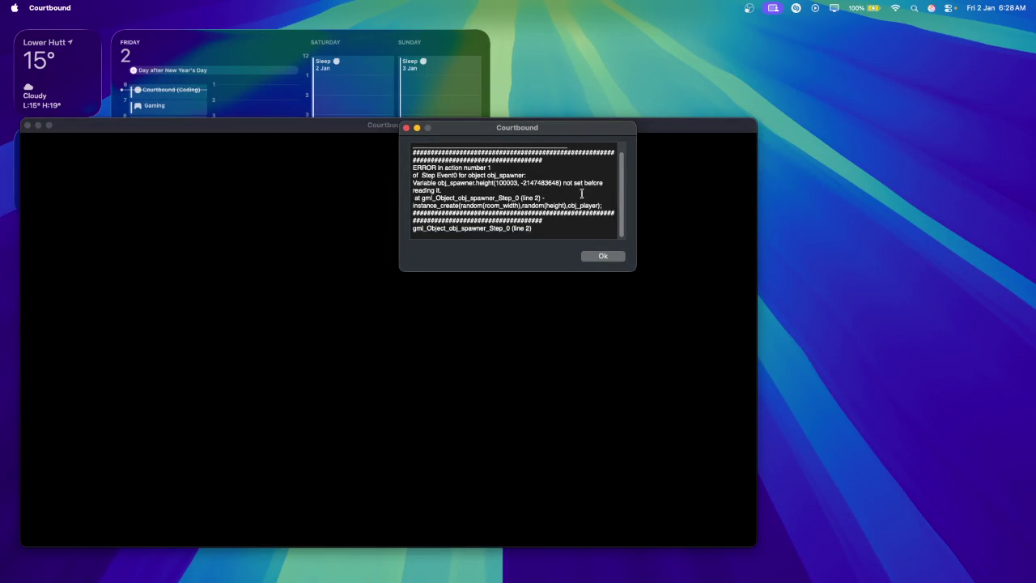
# Dismiss the obj_spawner.height error and switch back to GameMaker.
pyautogui.click(600, 256)
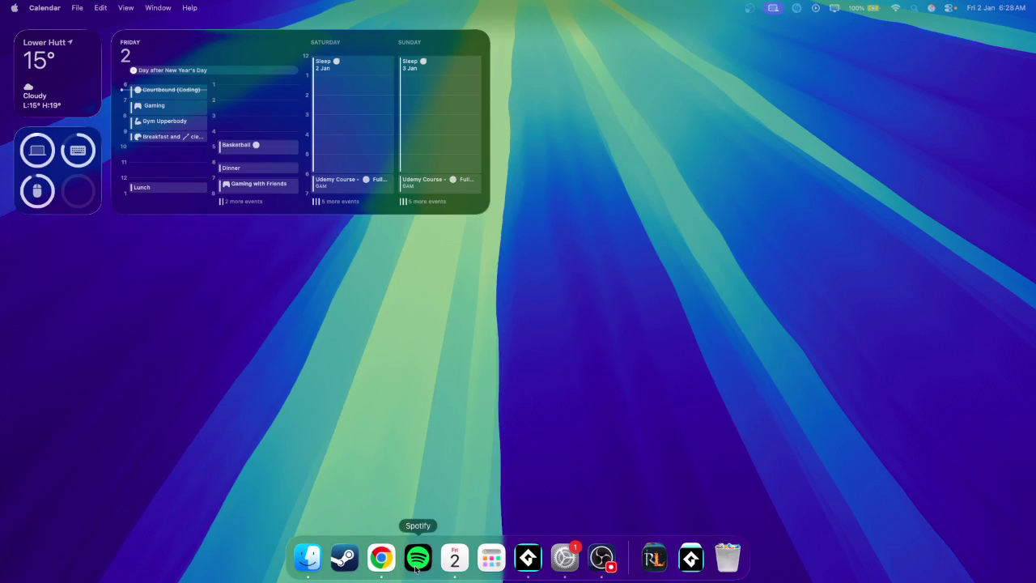
pyautogui.click(530, 566)
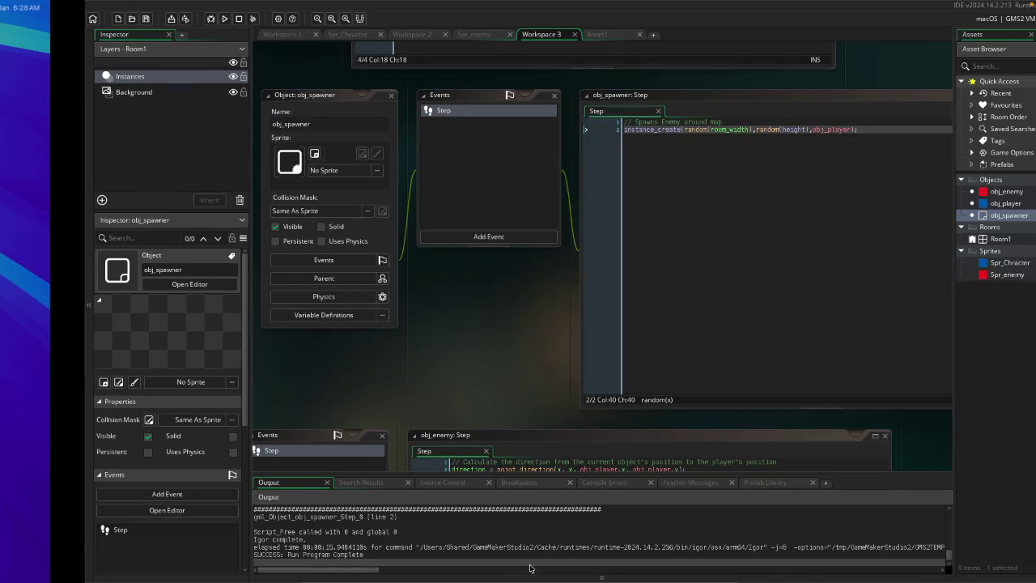
# Check Room1's width and replace room_width in the first random call with 1366.
pyautogui.doubleClick(939, 240)
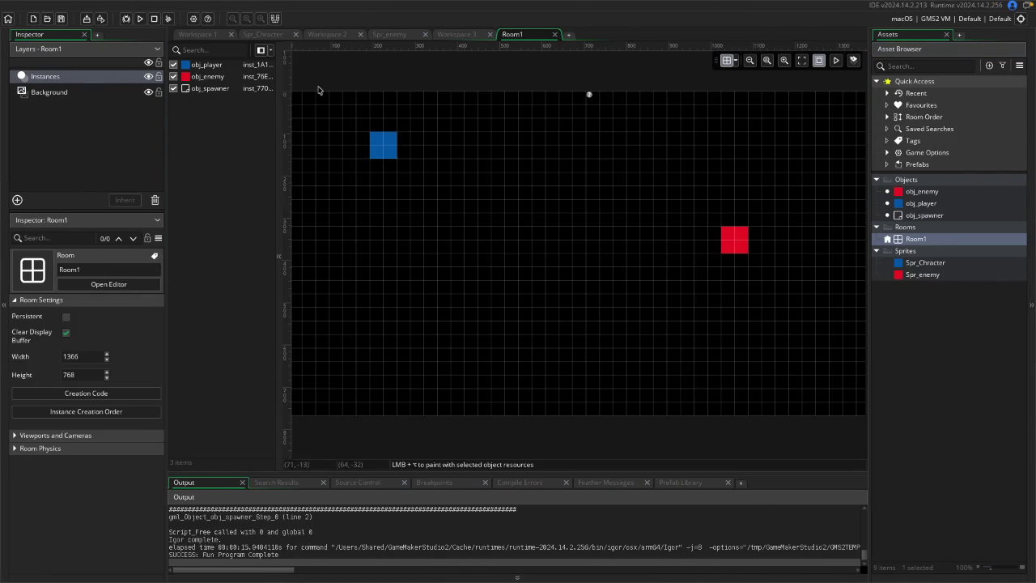
pyautogui.click(65, 356)
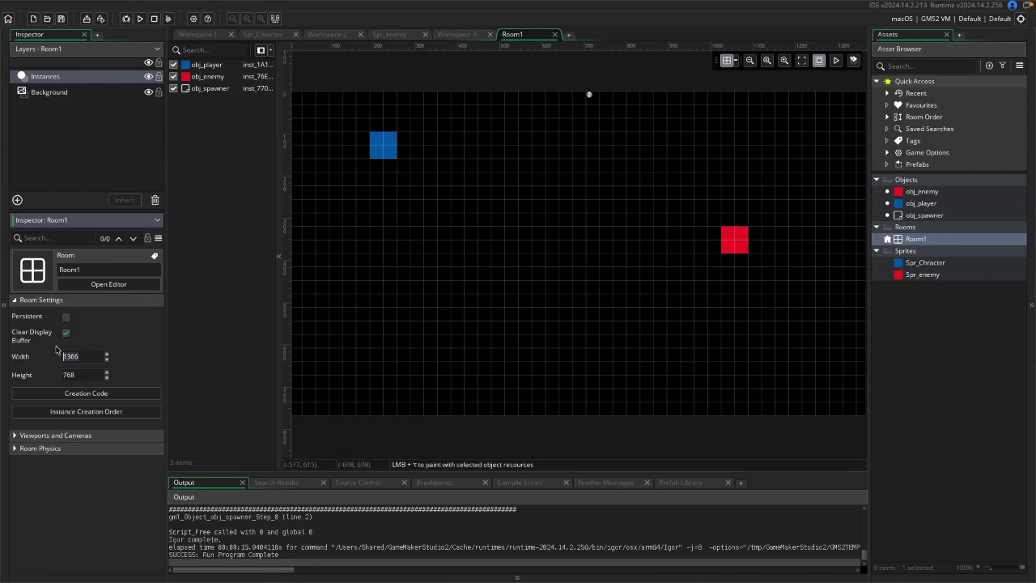
pyautogui.click(921, 191)
pyautogui.doubleClick(923, 203)
pyautogui.doubleClick(925, 215)
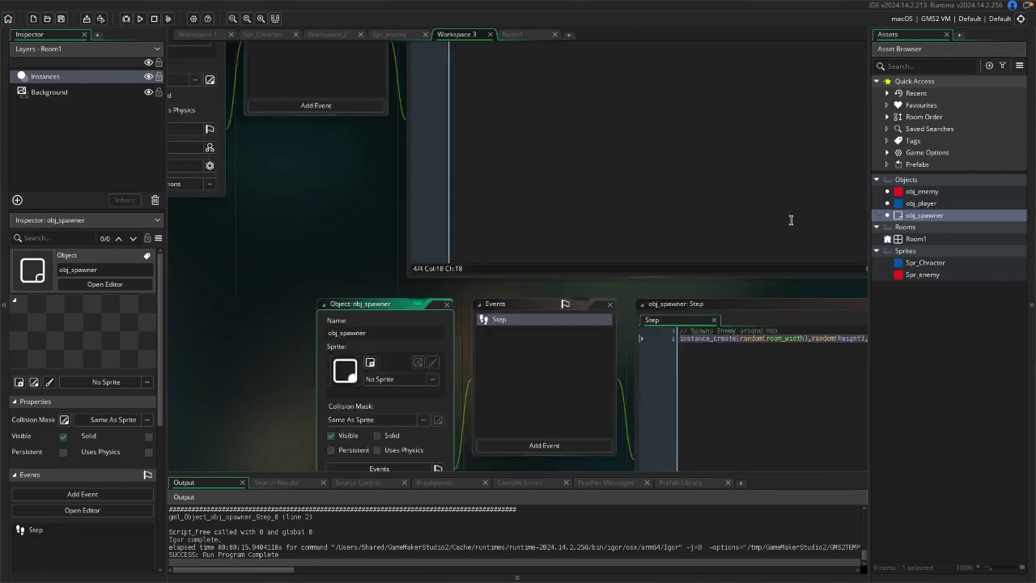
pyautogui.click(661, 130)
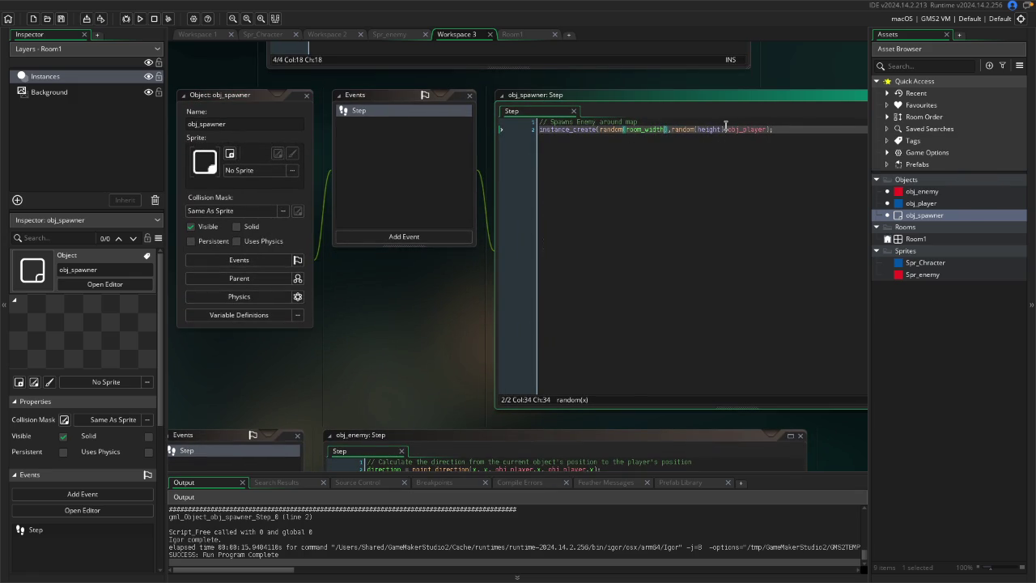
pyautogui.write('r')
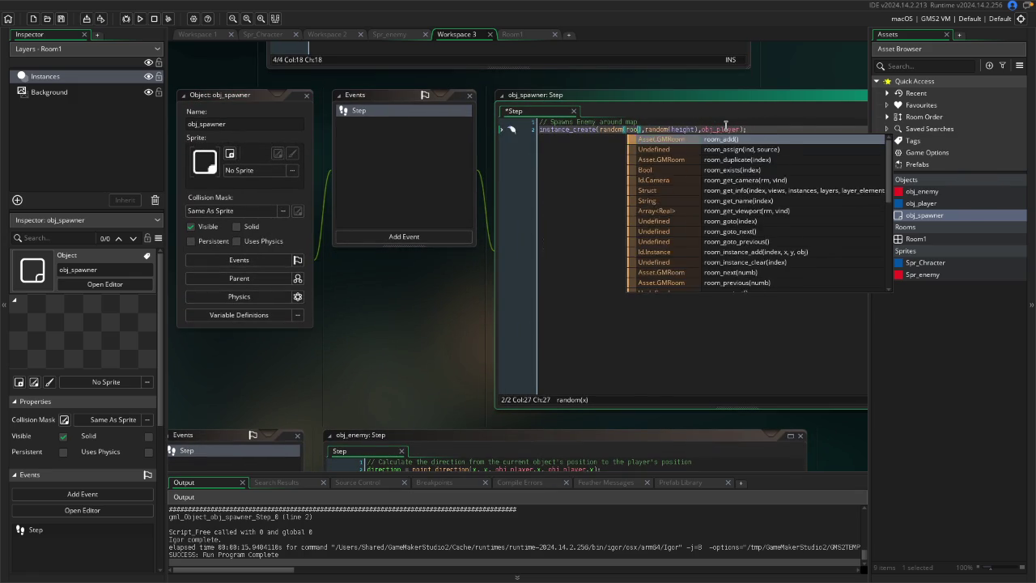
pyautogui.press('BackSpace')
pyautogui.write('1366')
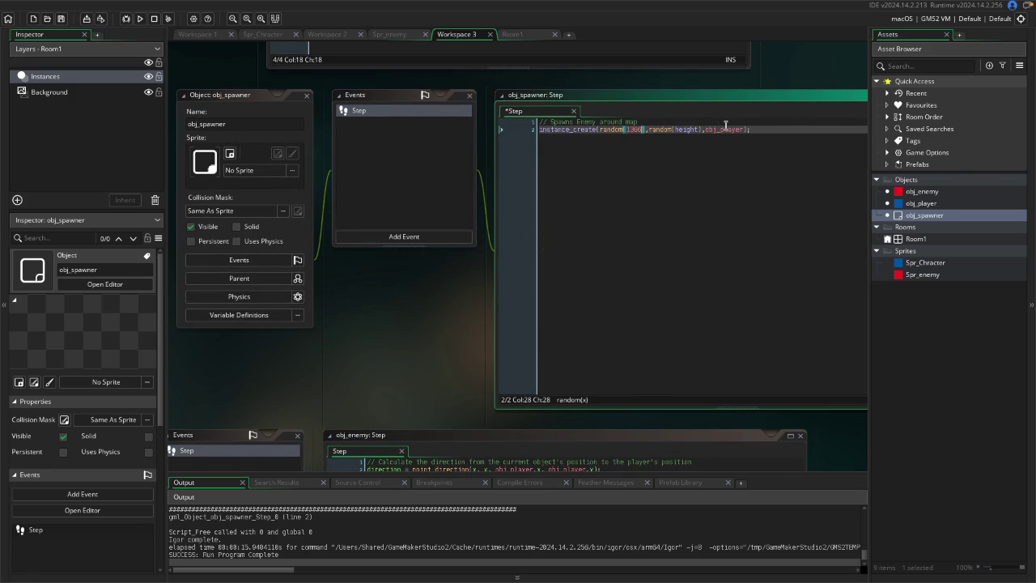
# Check Room1's height, replace height with 768 in the second random call, and rerun the game.
pyautogui.click(701, 168)
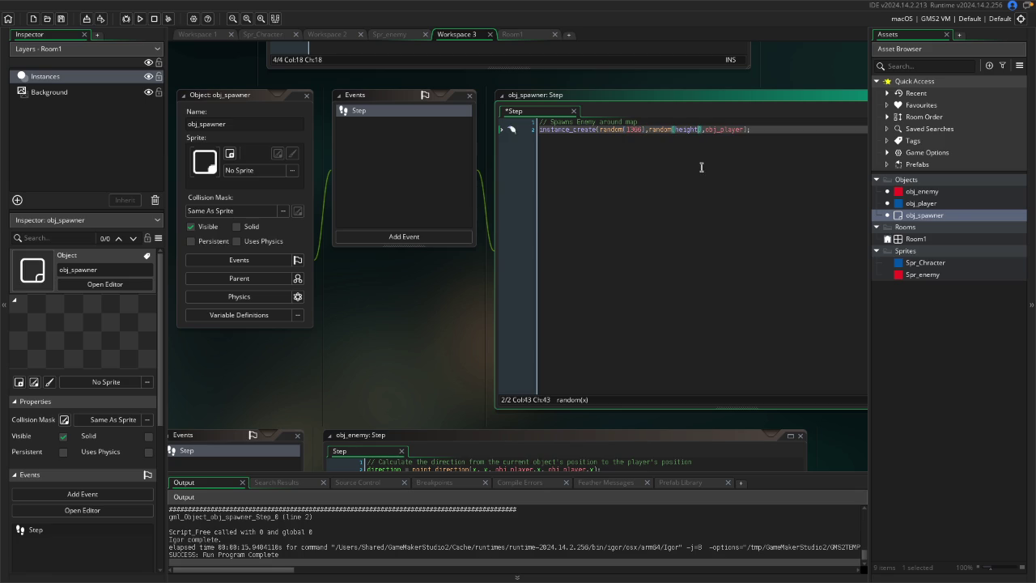
pyautogui.click(955, 204)
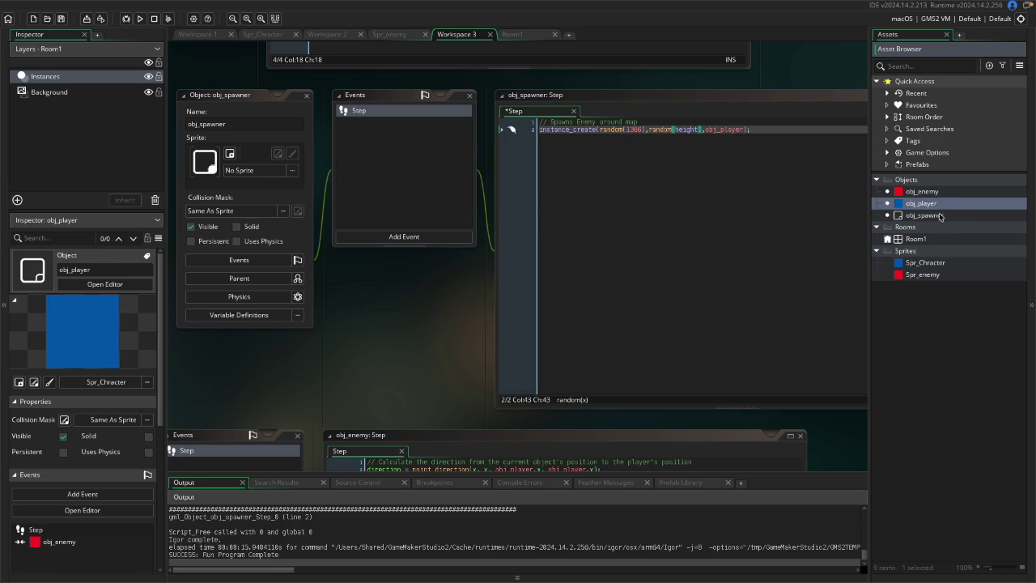
pyautogui.doubleClick(931, 238)
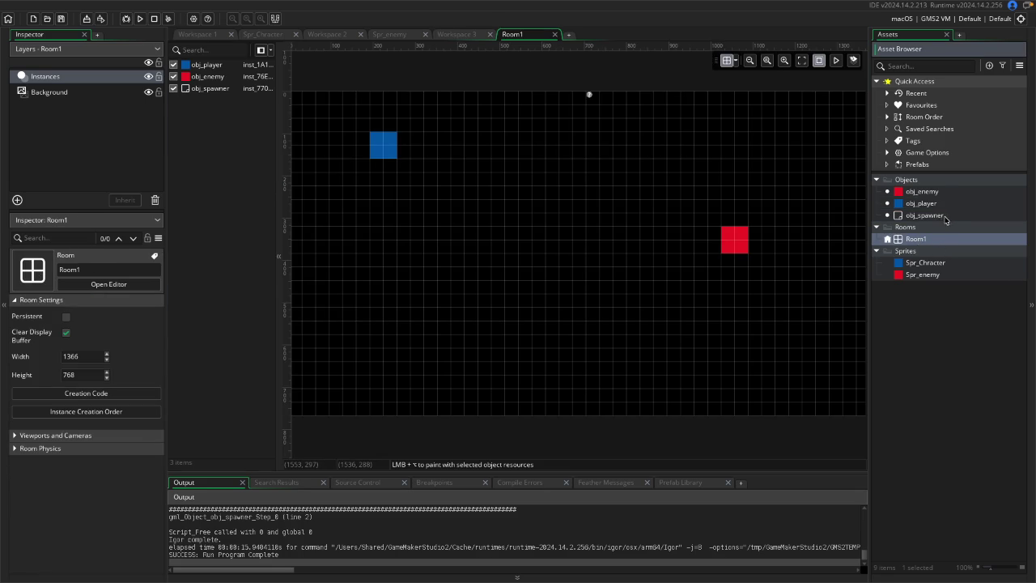
pyautogui.click(81, 378)
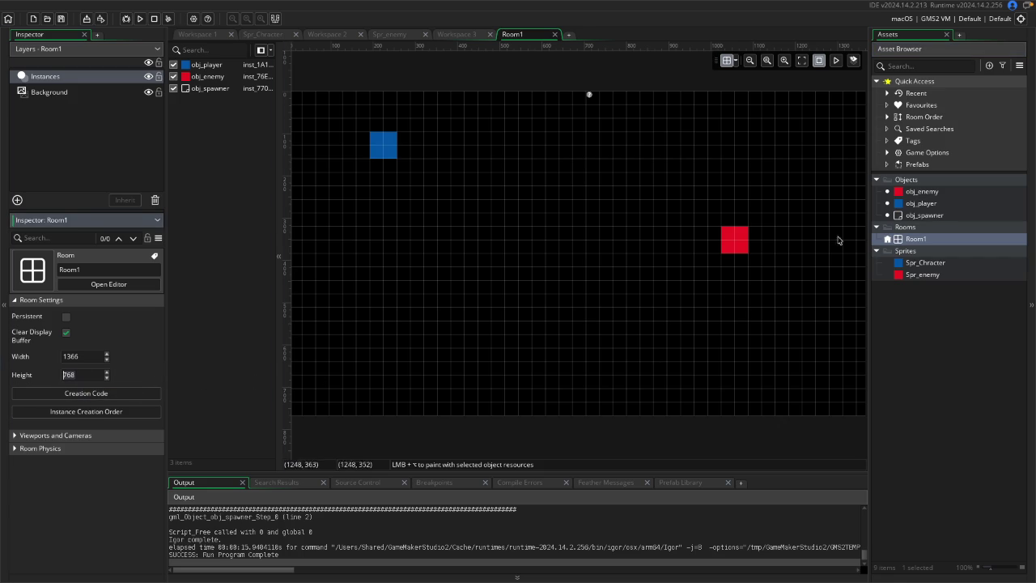
pyautogui.doubleClick(938, 216)
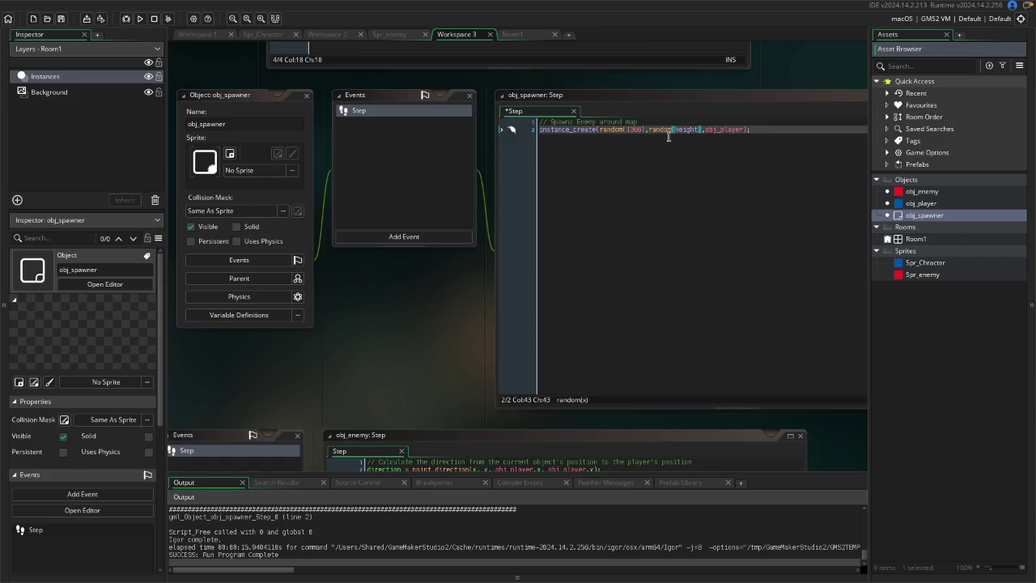
pyautogui.click(692, 130)
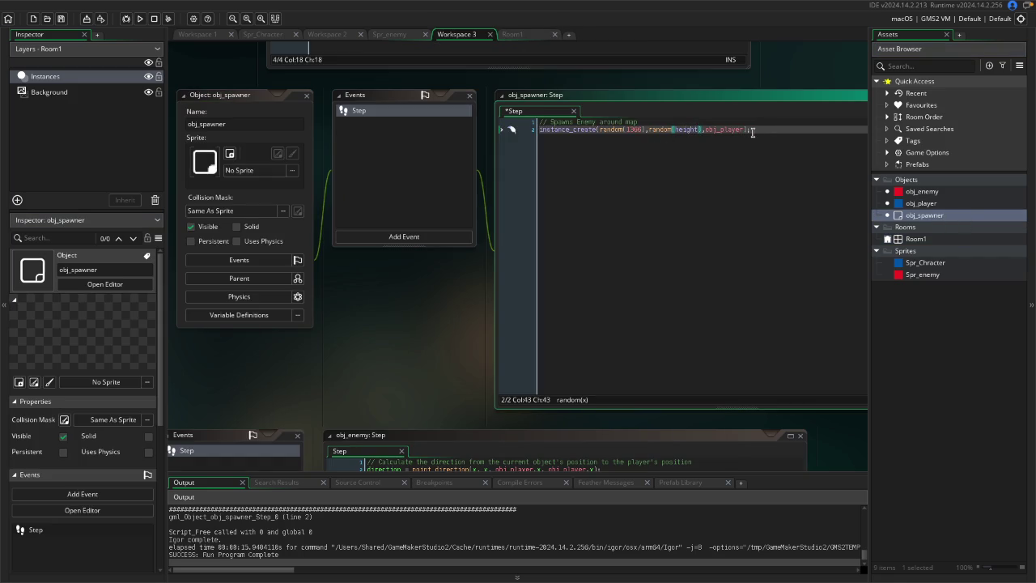
pyautogui.press('Delete')
pyautogui.press('Delete')
pyautogui.press('BackSpace')
pyautogui.press('BackSpace')
pyautogui.press('BackSpace')
pyautogui.write('768')
pyautogui.click(742, 152)
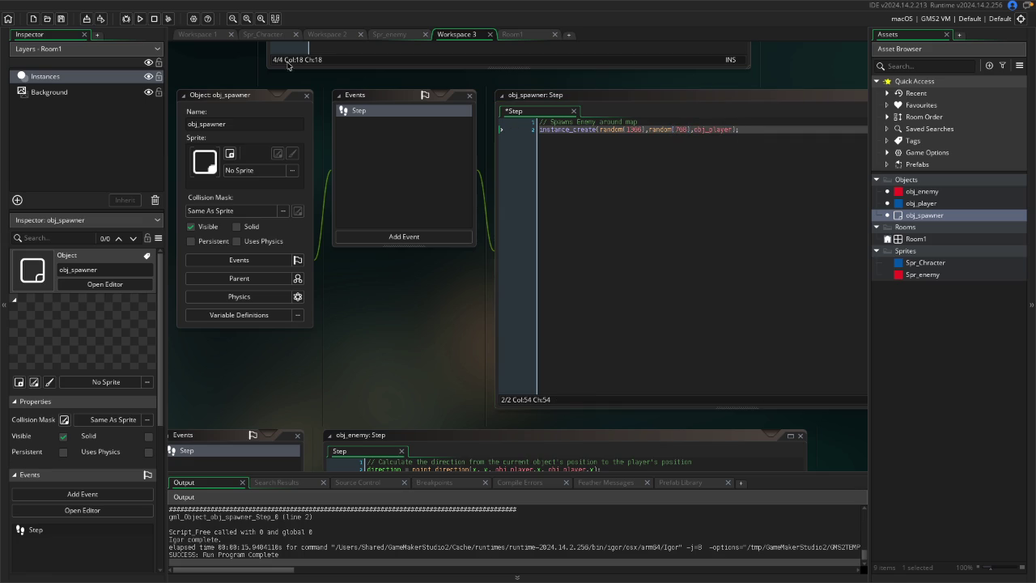
pyautogui.click(139, 18)
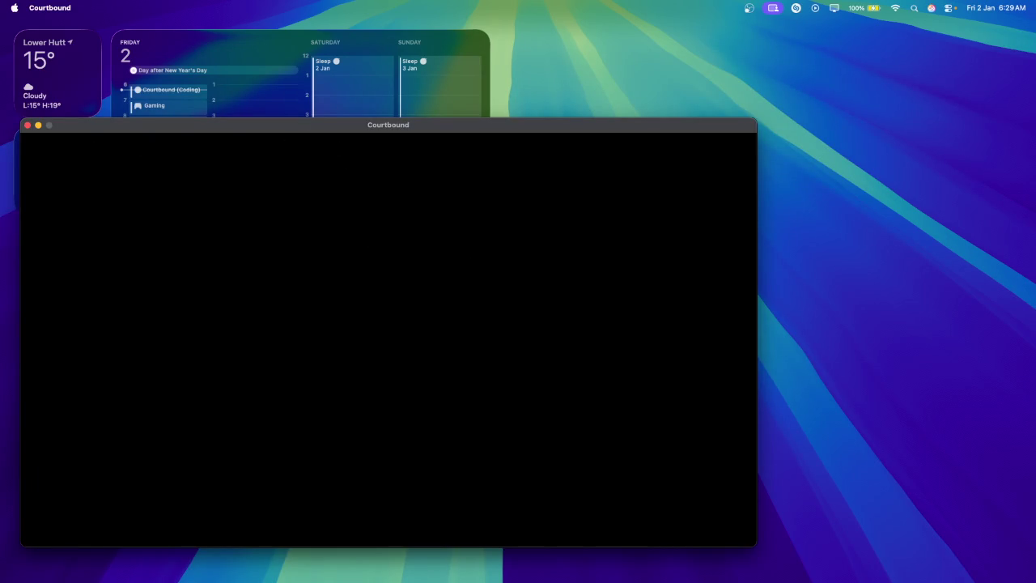
# Quit the black Courtbound window with Cmd+Q and click GameMaker in the Dock.
pyautogui.press('super+q')
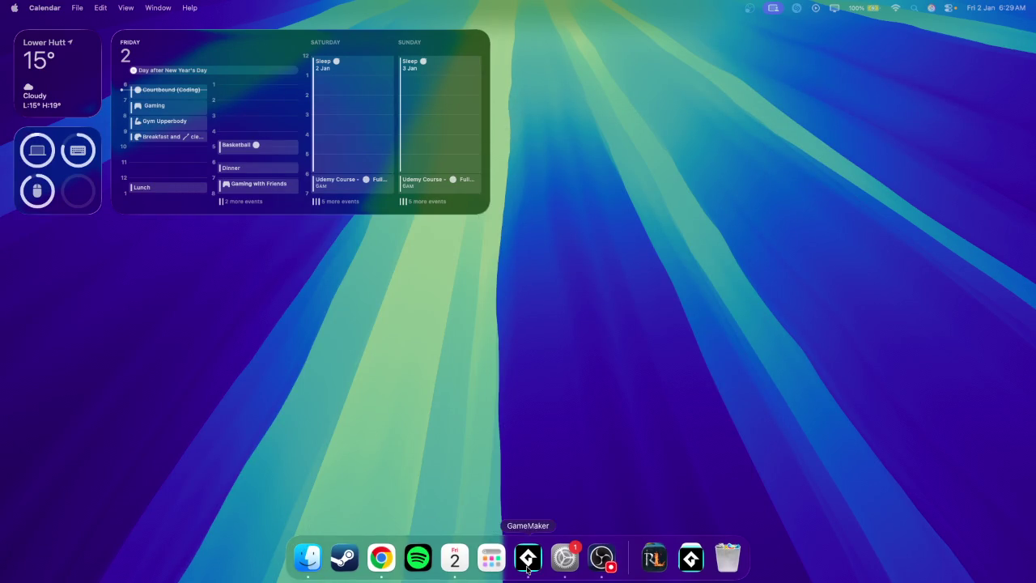
pyautogui.click(528, 558)
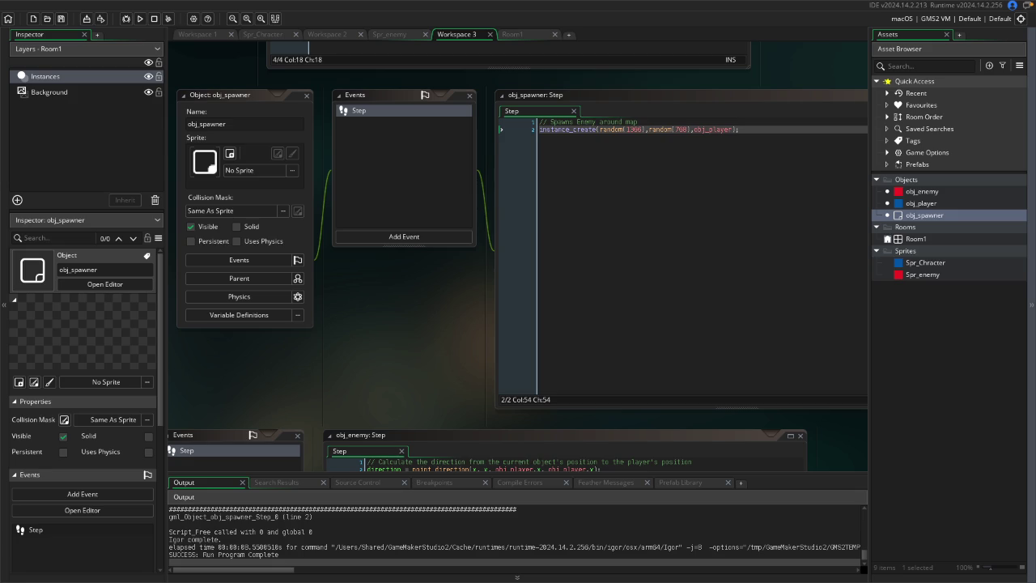
# Paste an irandom_range spawn line over line 2 and change dot_obj to obj_player.
pyautogui.moveTo(744, 129); pyautogui.dragTo(514, 130)
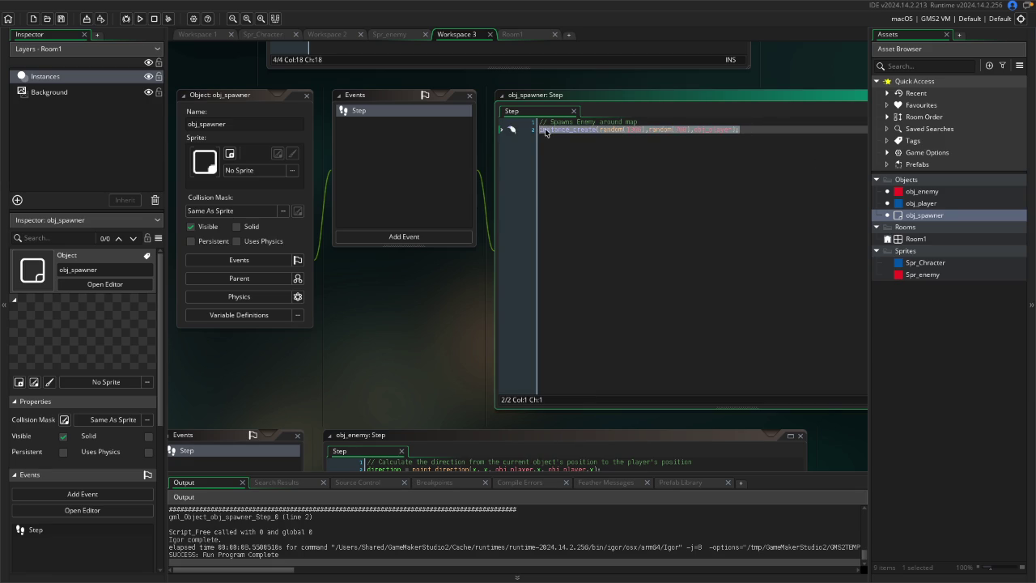
pyautogui.write('instance_create(irandom_range(0,992),irandom_range(0,672), dot_obj);')
pyautogui.click(783, 130)
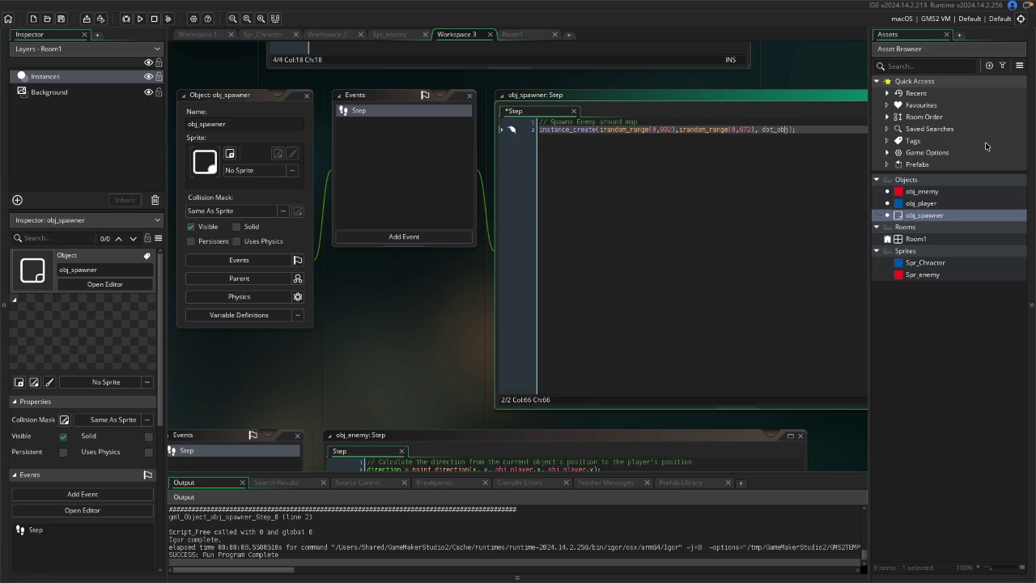
pyautogui.press('Delete')
pyautogui.press('BackSpace')
pyautogui.press('BackSpace')
pyautogui.press('BackSpace')
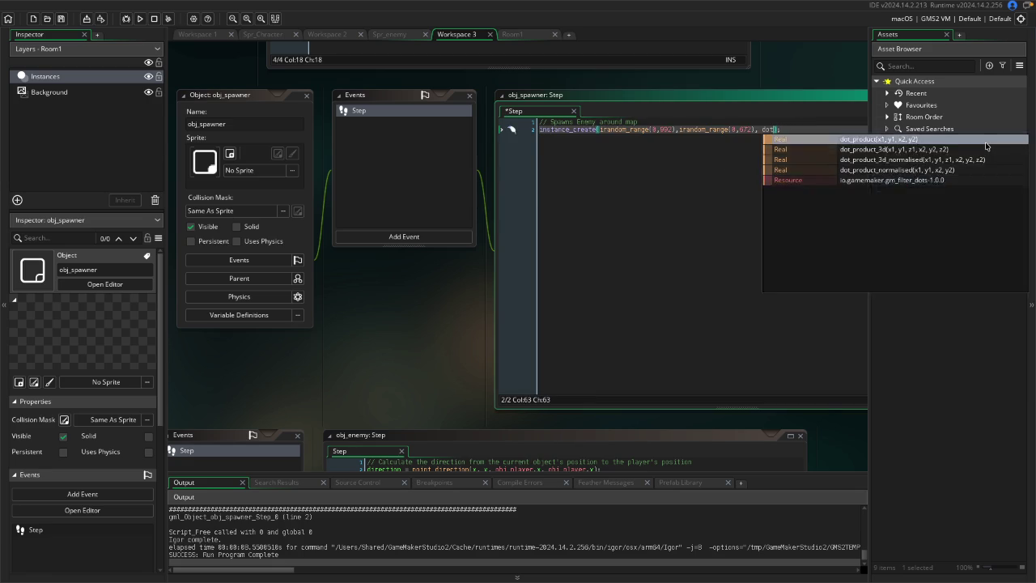
pyautogui.press('BackSpace')
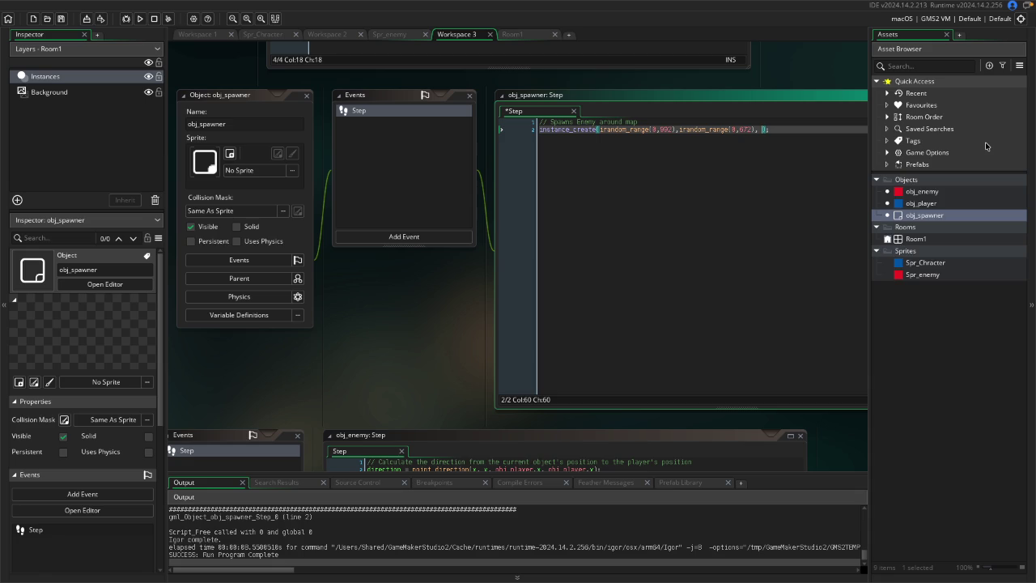
pyautogui.write('obj')
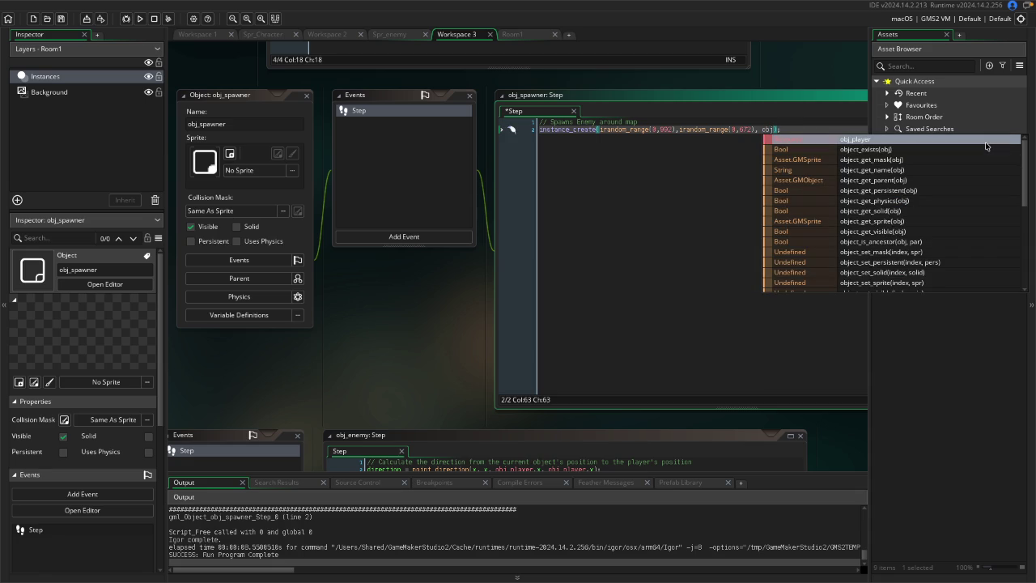
pyautogui.click(926, 140)
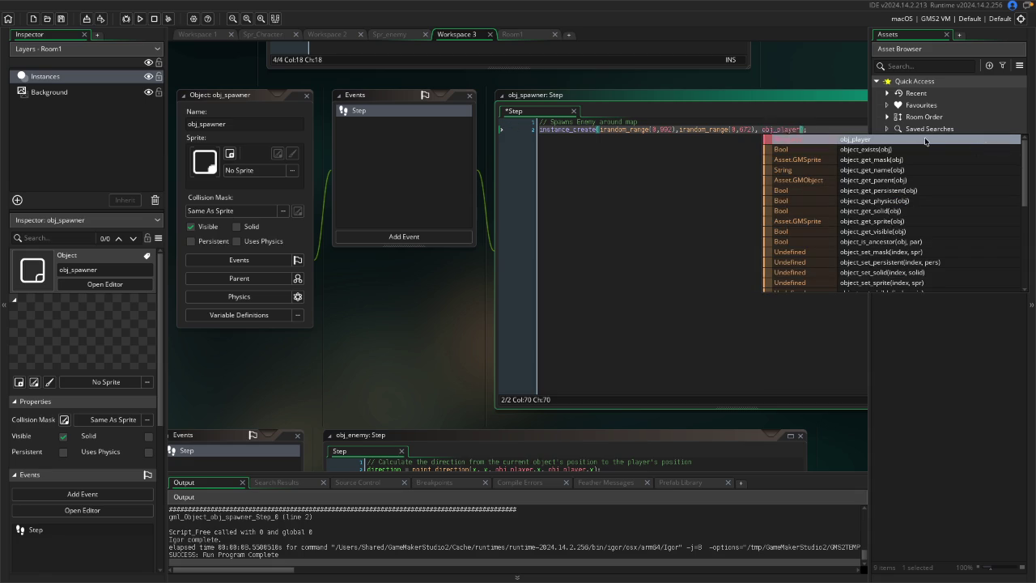
# Check Room1's size, set the spawn ranges to (0,1366) and (0,708), and run the game.
pyautogui.click(750, 129)
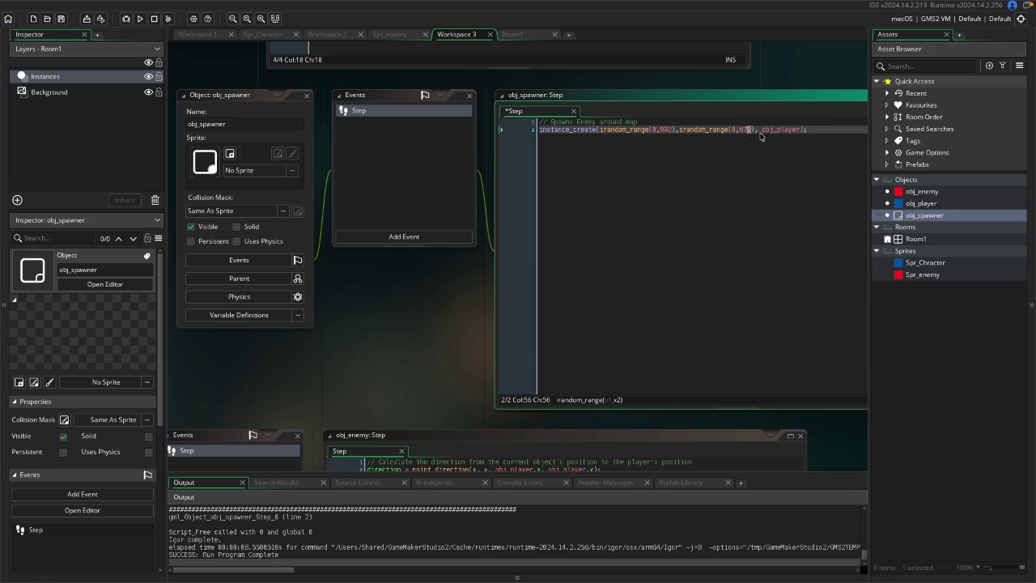
pyautogui.doubleClick(939, 238)
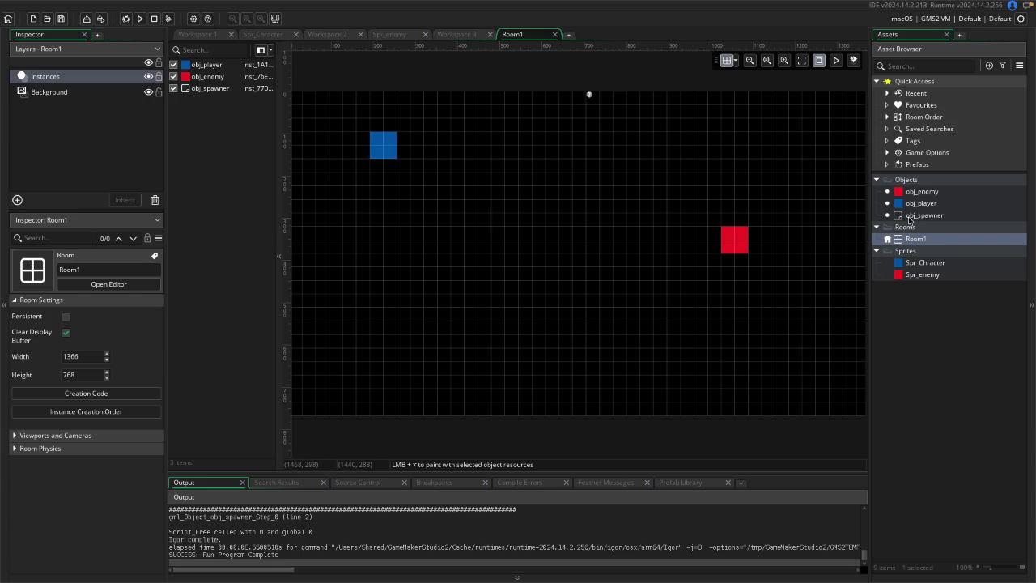
pyautogui.click(910, 216)
pyautogui.doubleClick(910, 216)
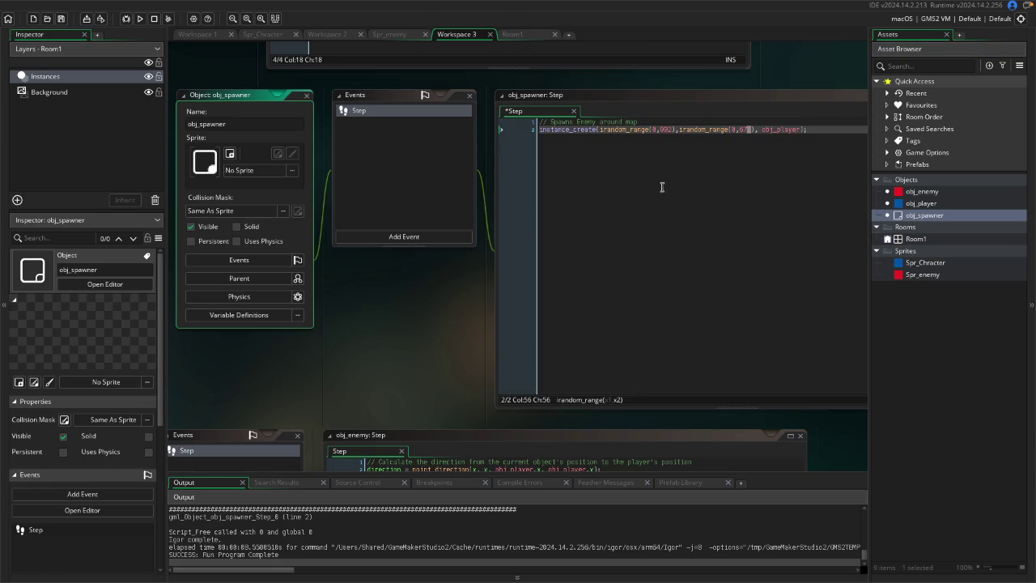
pyautogui.click(670, 130)
pyautogui.press('BackSpace')
pyautogui.press('BackSpace')
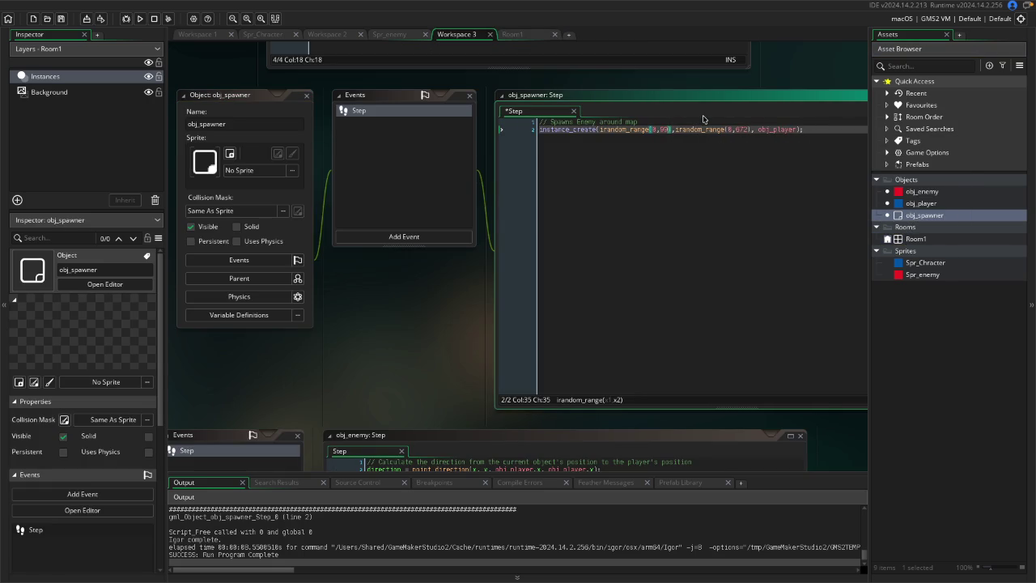
pyautogui.write('1366')
pyautogui.click(757, 130)
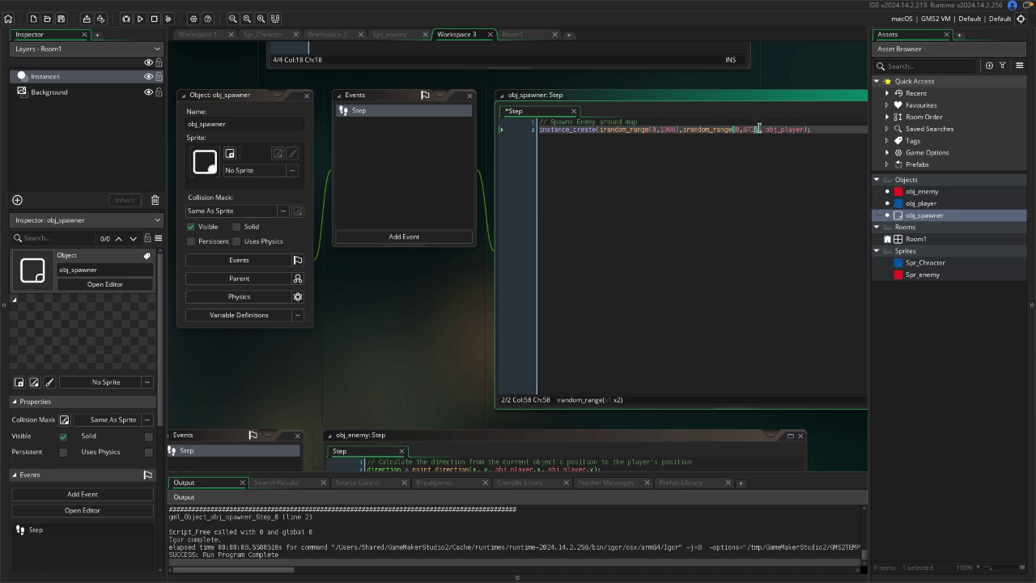
pyautogui.press('BackSpace')
pyautogui.press('BackSpace')
pyautogui.press('BackSpace')
pyautogui.write('708')
pyautogui.click(793, 144)
pyautogui.click(140, 18)
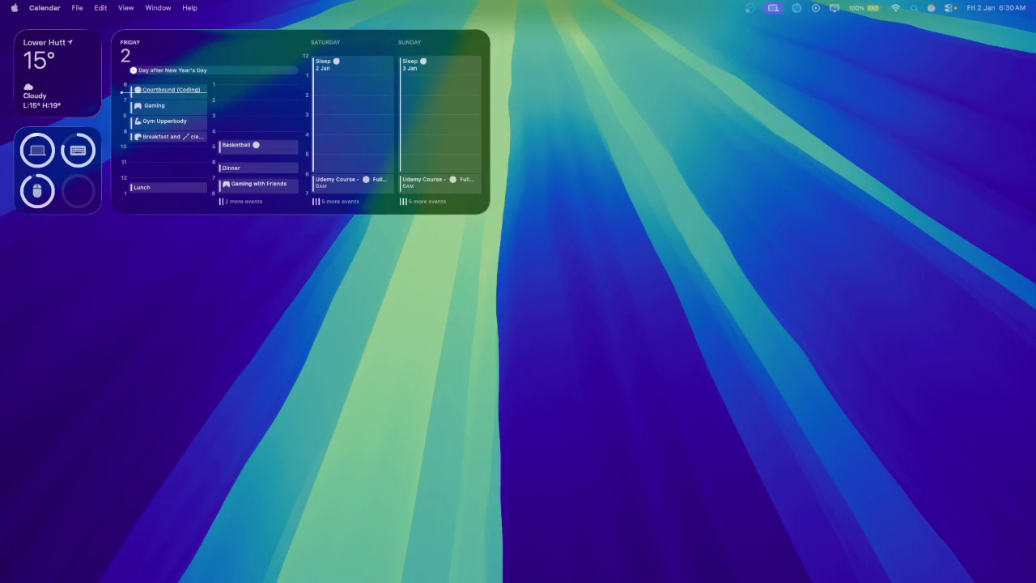
# Bring the GameMaker project back to the front and open Room1 in the room editor.
pyautogui.click(540, 567)
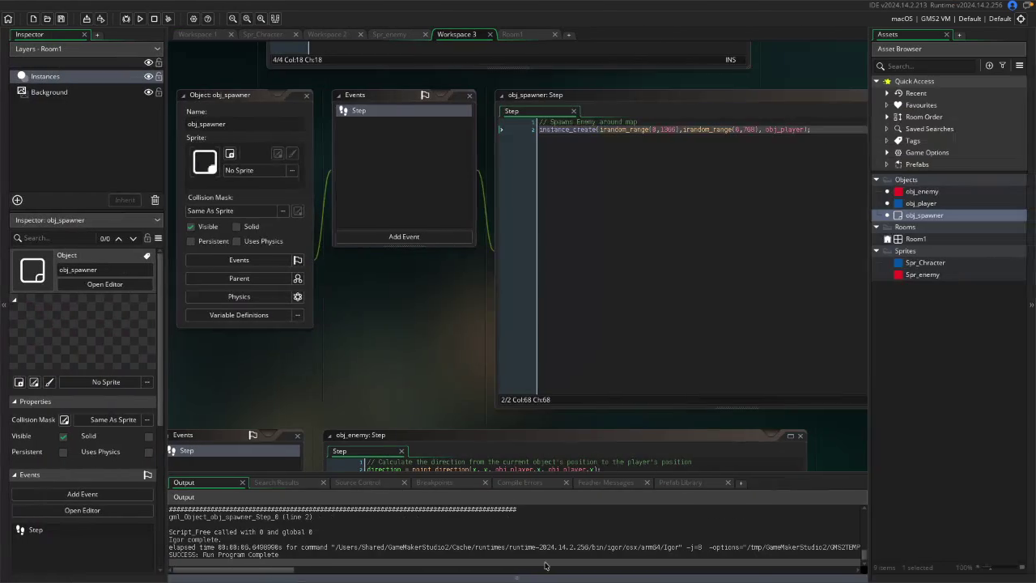
pyautogui.click(814, 129)
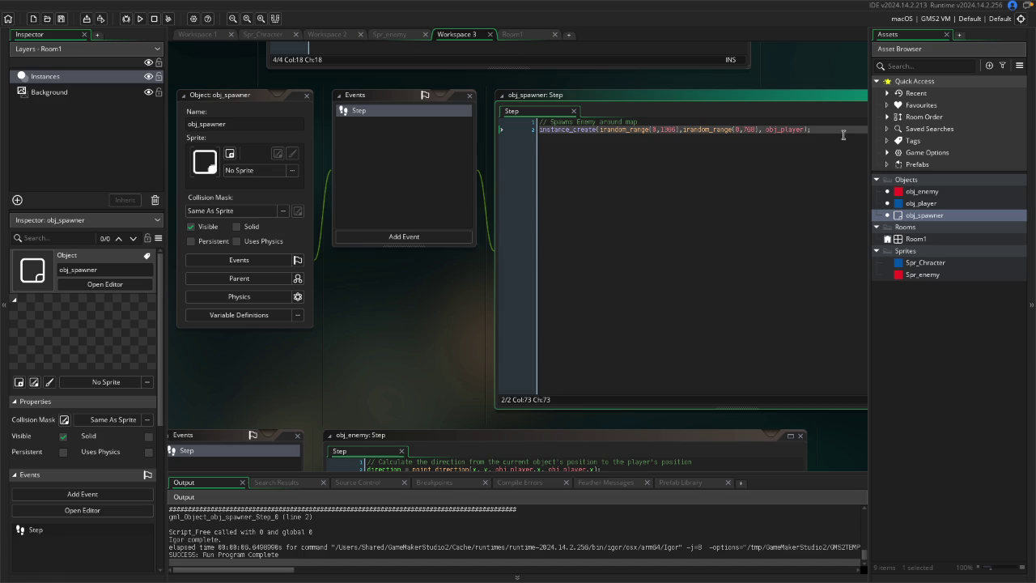
pyautogui.click(816, 59)
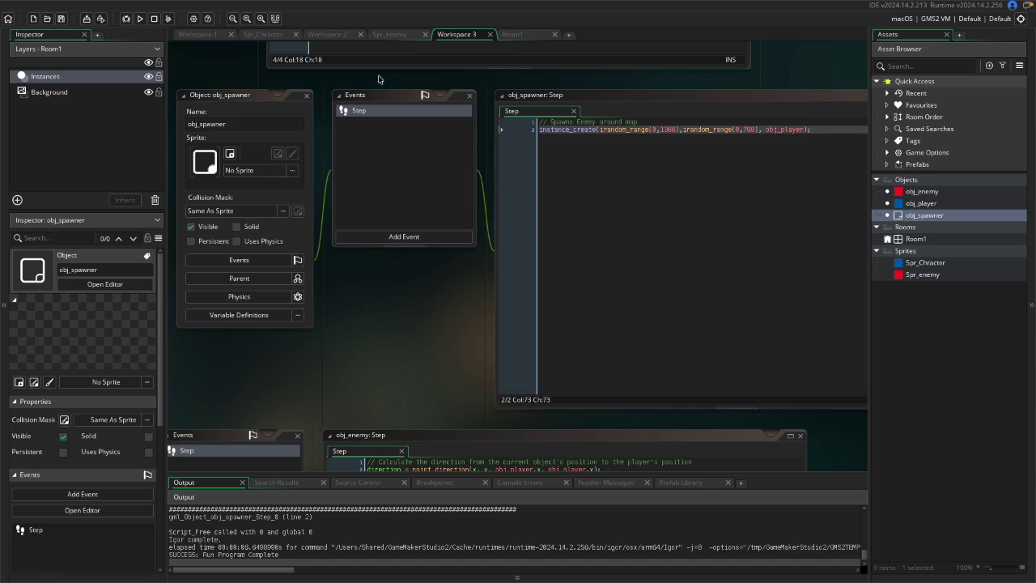
pyautogui.doubleClick(900, 239)
# Run Courtbound again, close the all-black game window, and return to GameMaker.
pyautogui.click(141, 20)
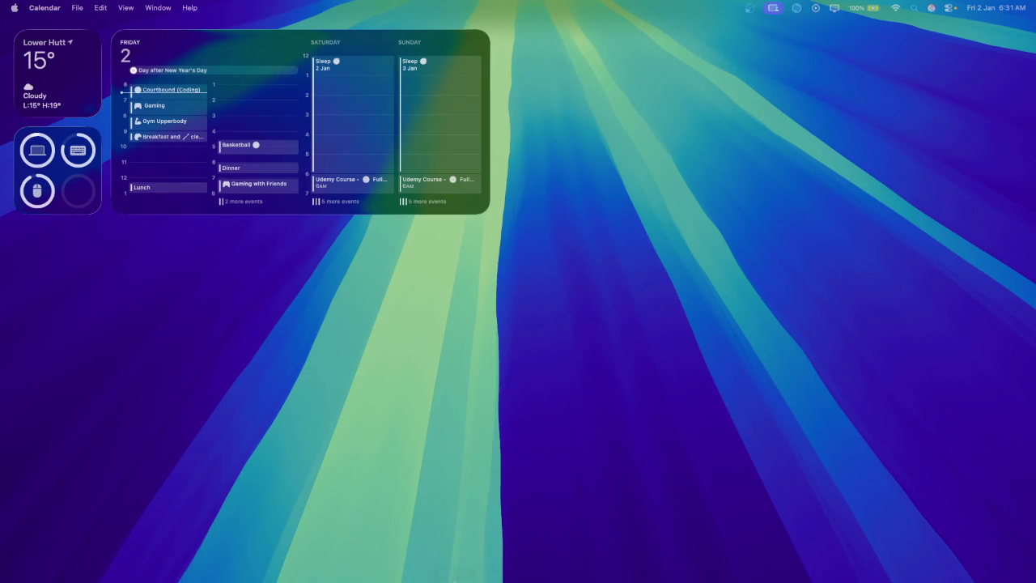
pyautogui.moveTo(453, 580)
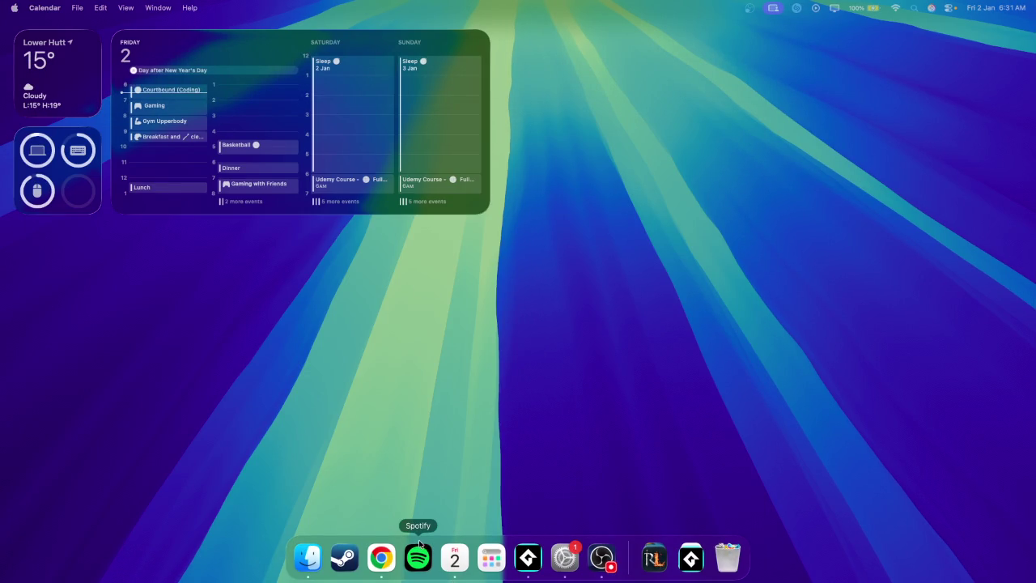
pyautogui.click(416, 554)
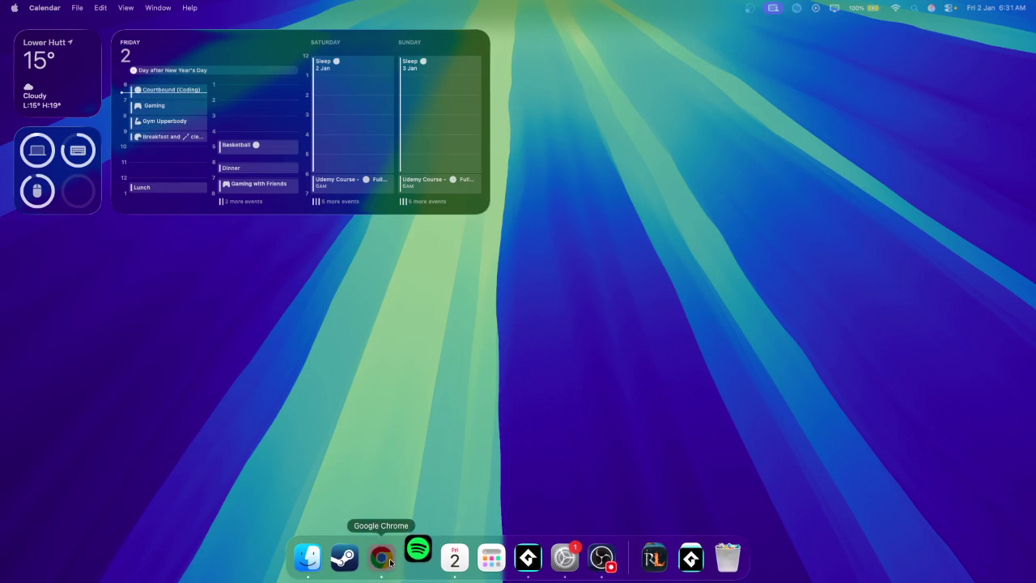
pyautogui.click(524, 559)
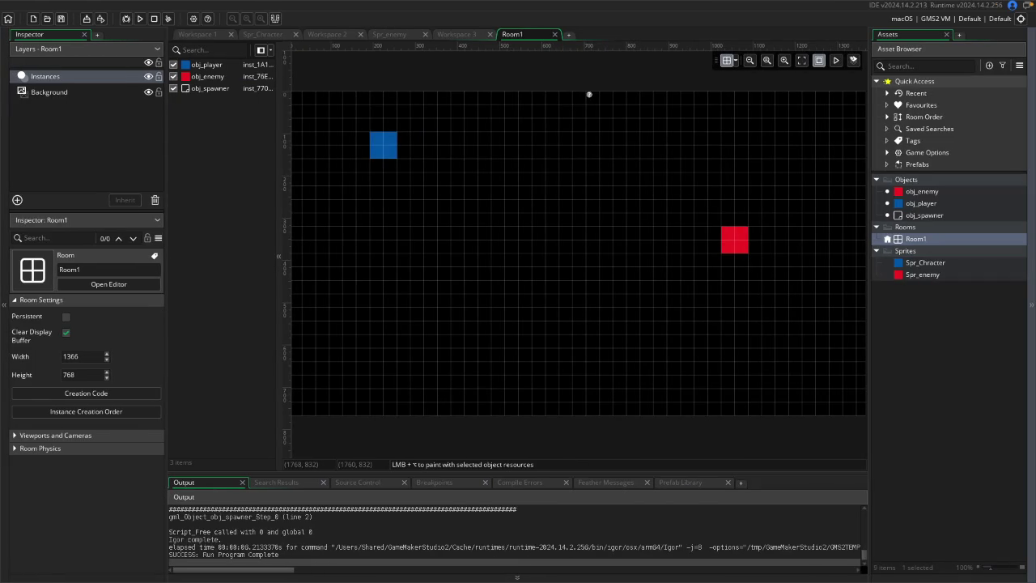
# Open the obj_spawner and obj_player object editors to review their code.
pyautogui.doubleClick(941, 215)
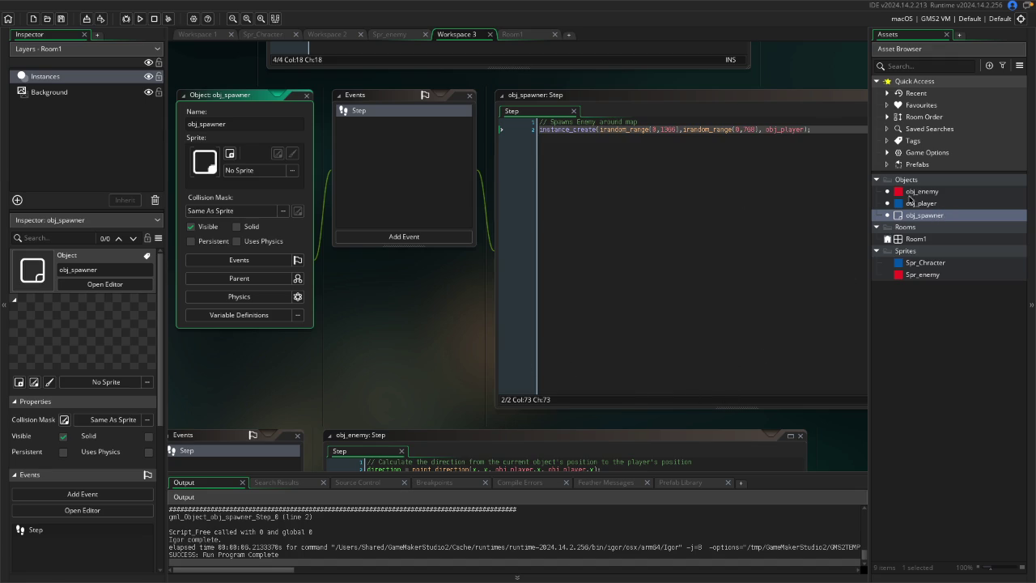
pyautogui.doubleClick(915, 203)
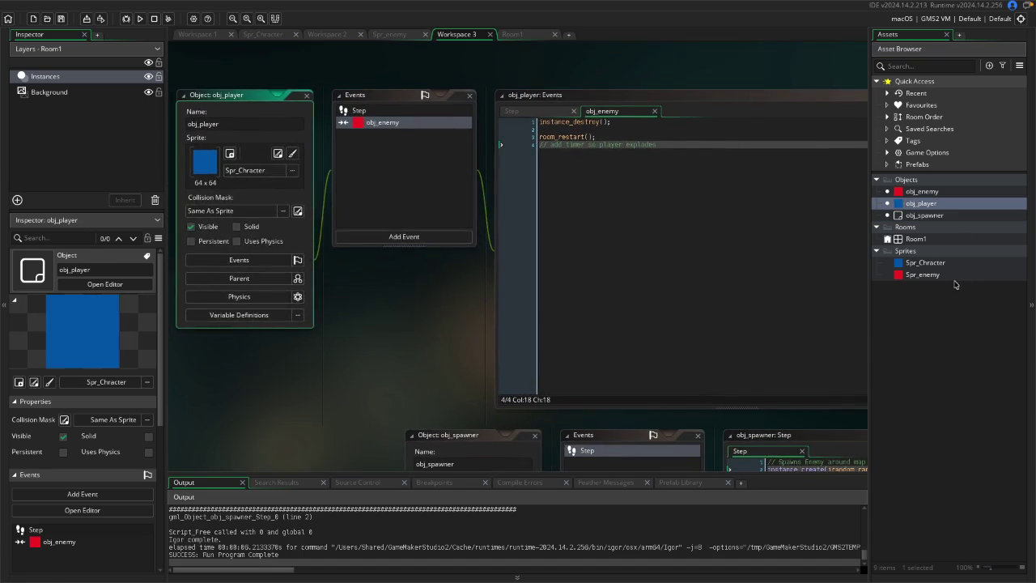
pyautogui.click(943, 301)
# Add a new sprite asset named spr_basketball and open its blank 64 x 64 image.
pyautogui.rightClick(936, 305)
pyautogui.moveTo(959, 310)
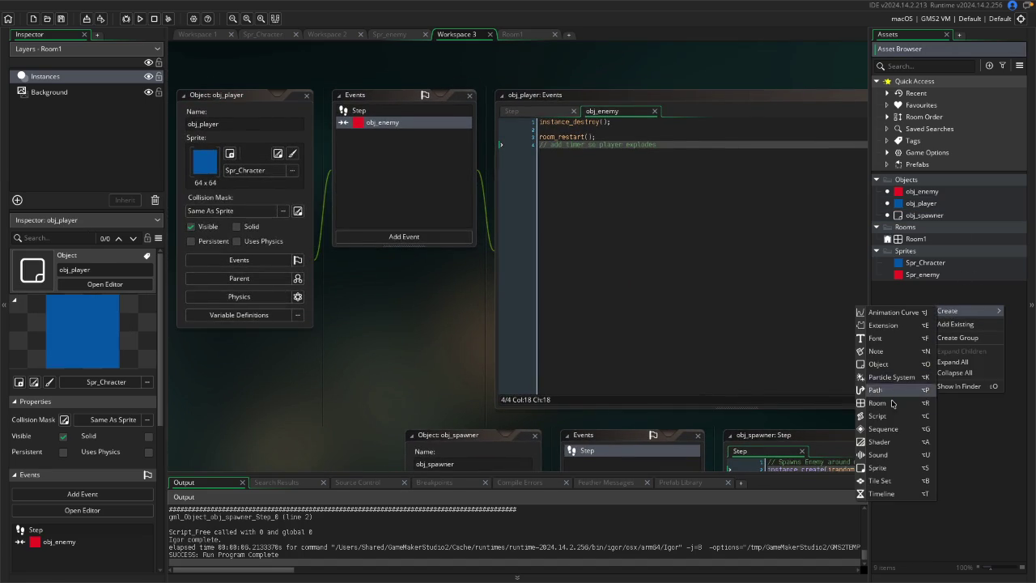
pyautogui.click(888, 468)
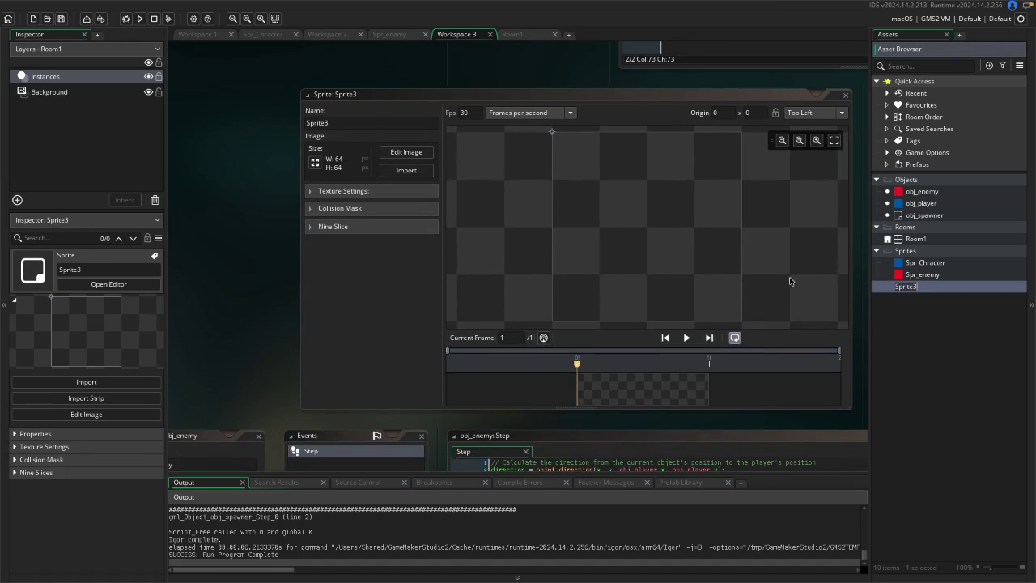
pyautogui.click(368, 125)
pyautogui.write('sp')
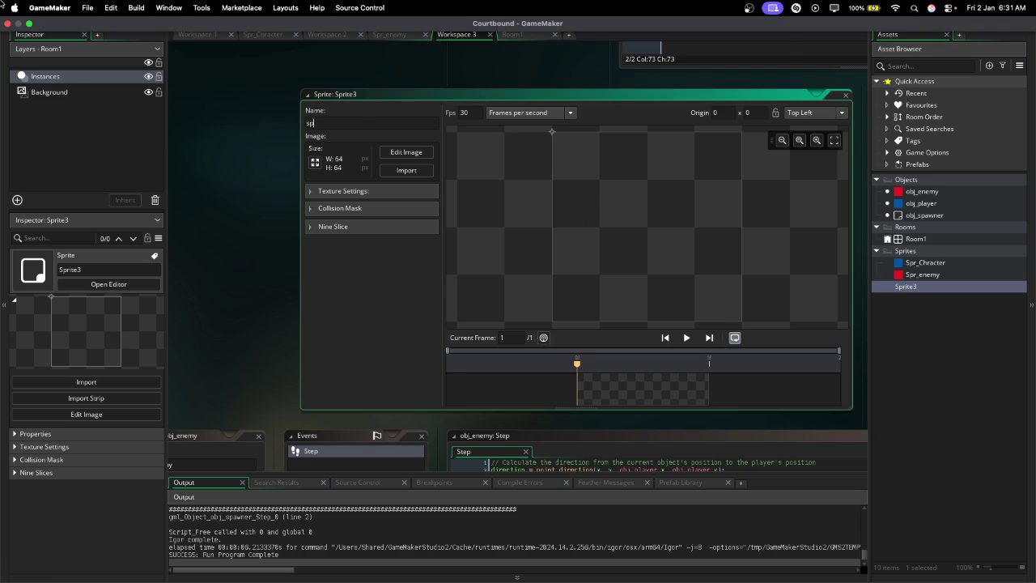
pyautogui.write('r_basketball')
pyautogui.press('Return')
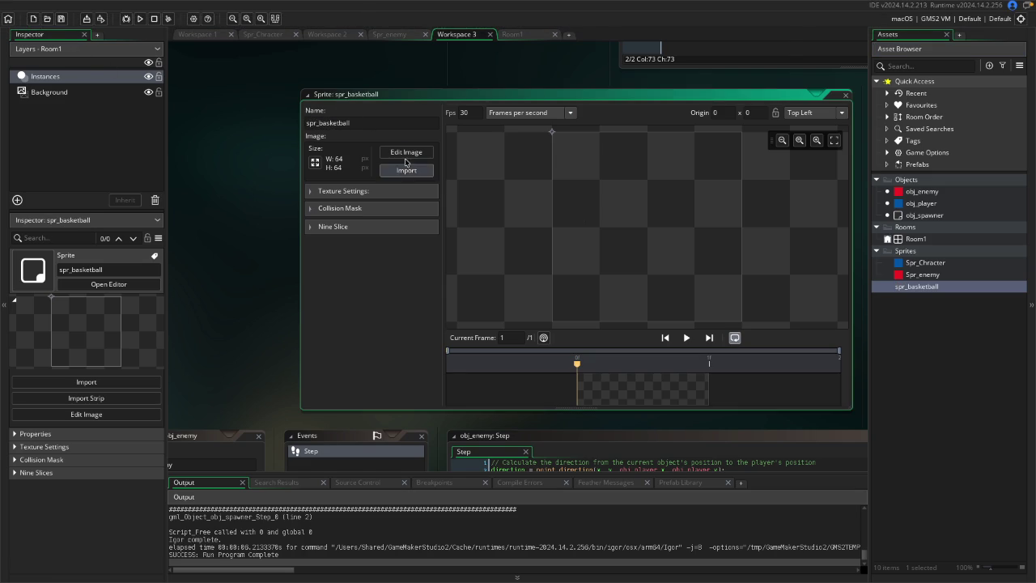
pyautogui.click(406, 153)
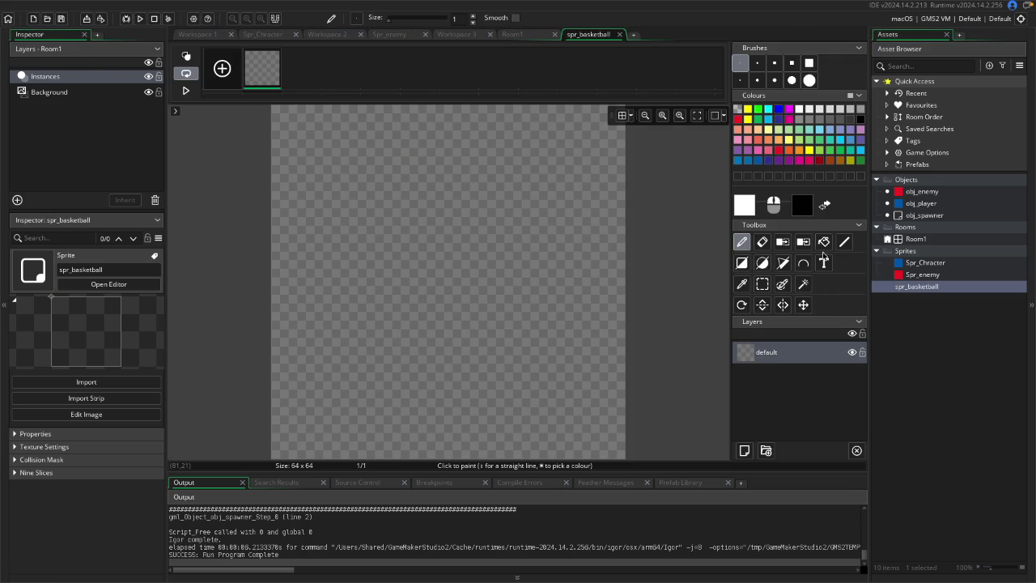
# Stamp an orange circle at the canvas centre with the largest round brush, then select black.
pyautogui.click(810, 80)
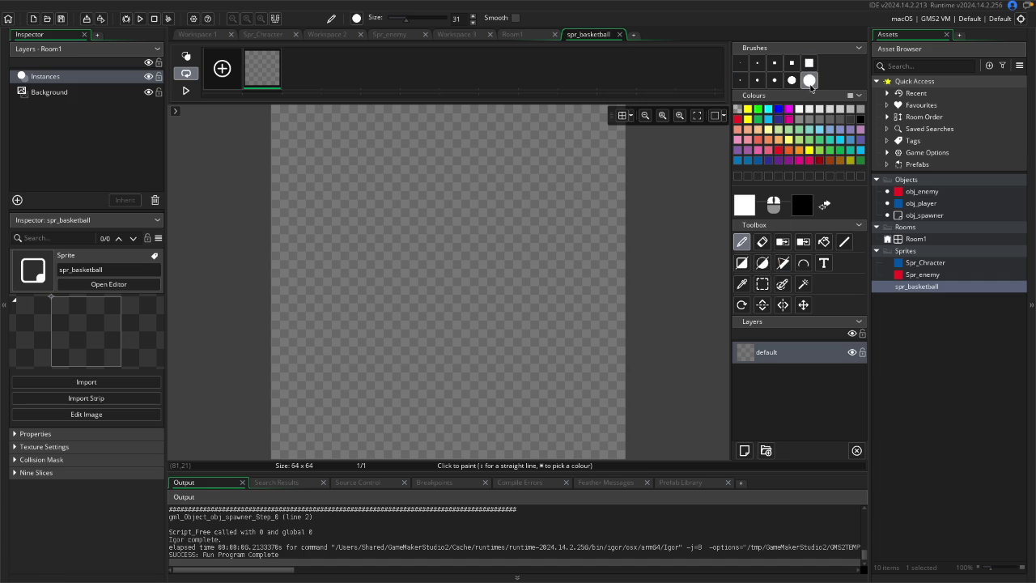
pyautogui.click(788, 150)
pyautogui.click(556, 213)
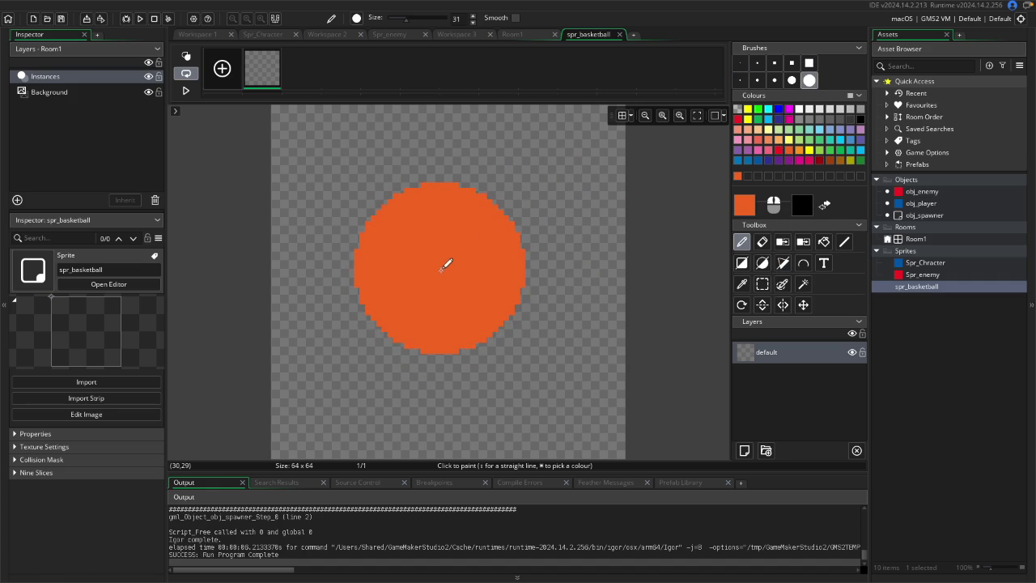
pyautogui.click(443, 267)
pyautogui.click(860, 119)
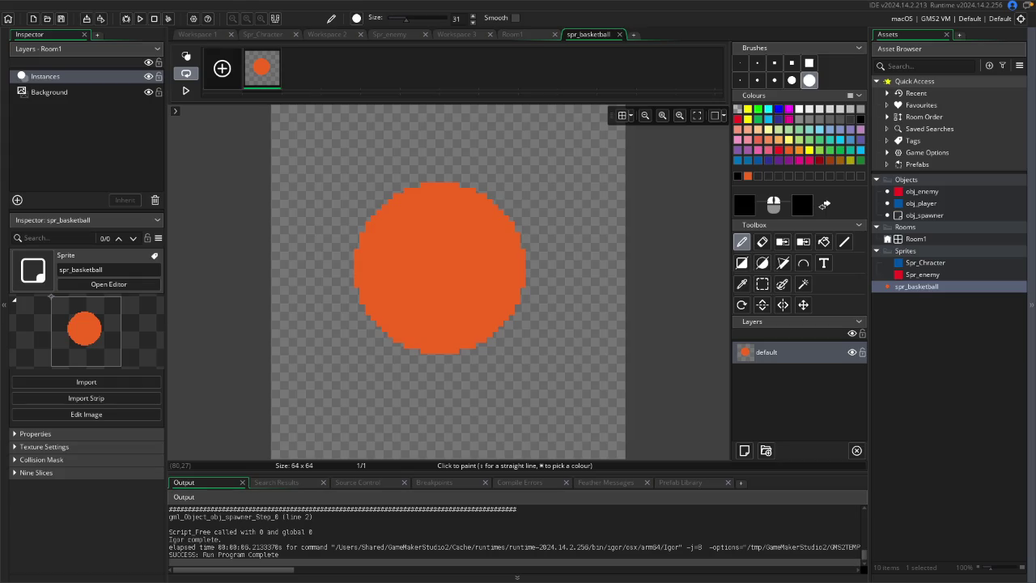